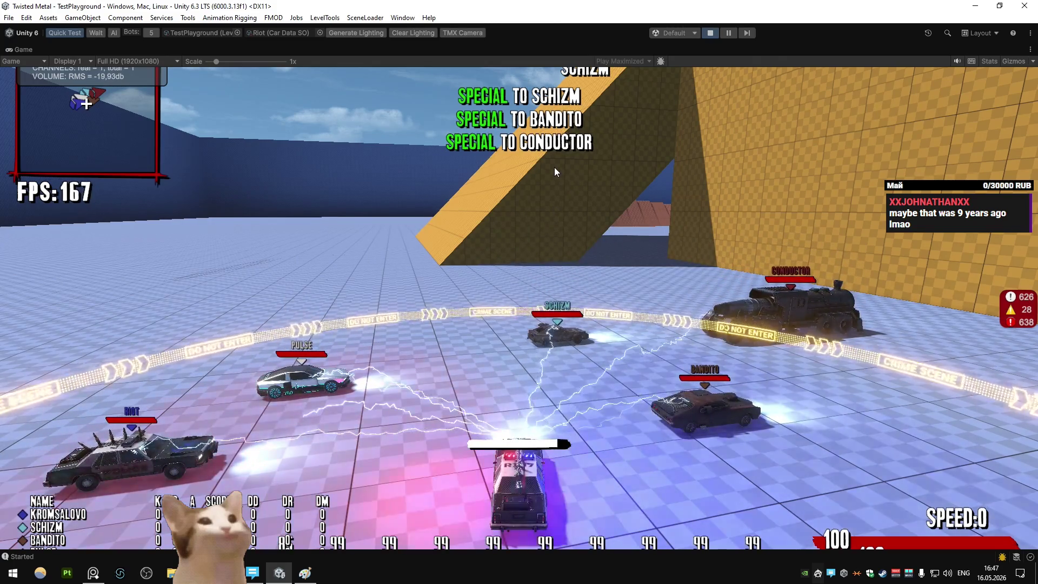
Un-maximize the Game view so the hierarchy, inspector and project panels return
{"action": "right_click", "coordinate": [25, 51]}
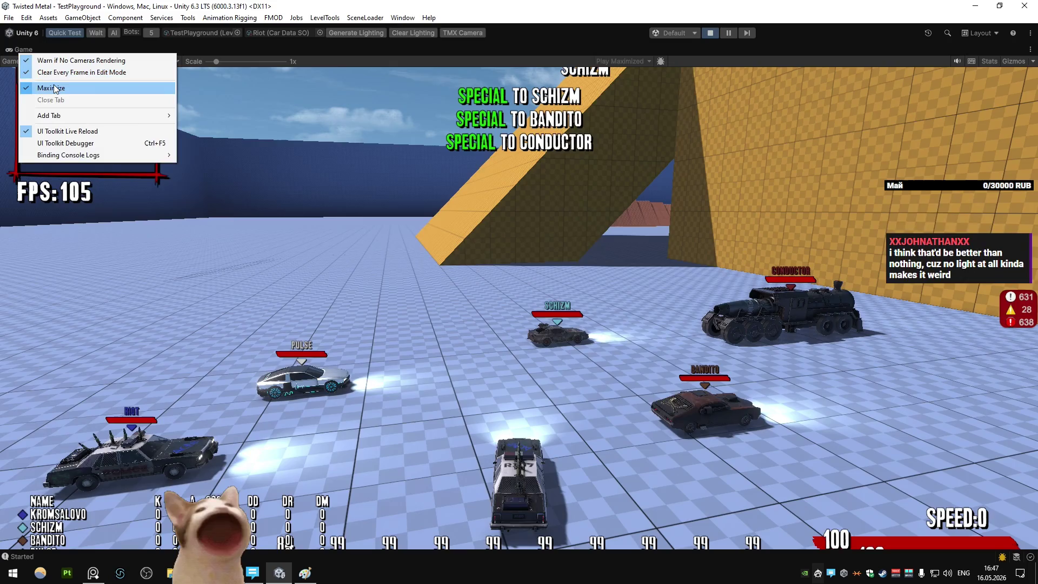
{"action": "left_click", "coordinate": [49, 88]}
{"action": "scroll", "coordinate": [911, 337], "scroll_direction": "down", "scroll_amount": 10}
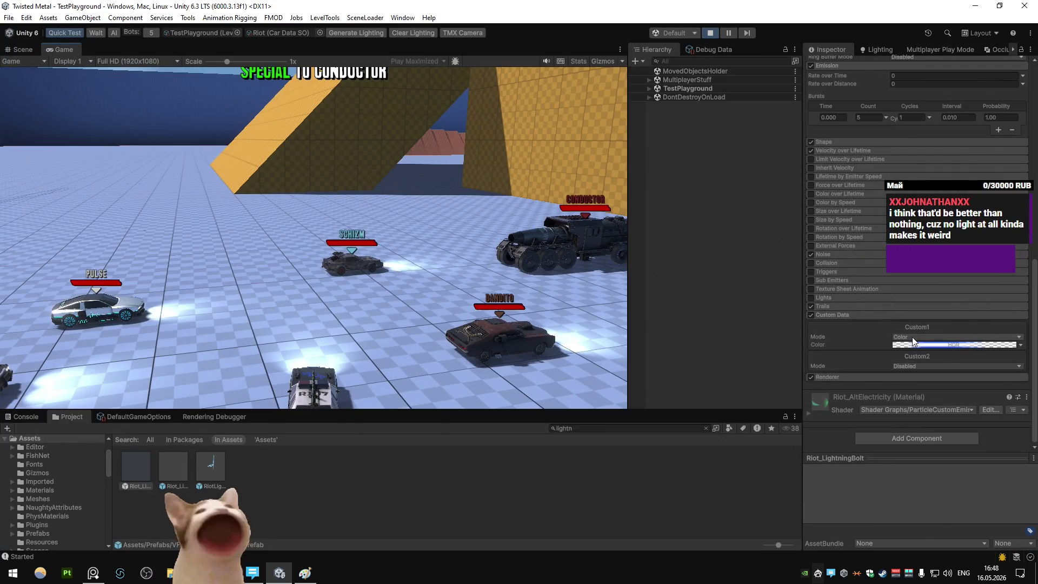
Open the Custom1 HDR gradient and a key's colour picker, then close both
{"action": "left_click", "coordinate": [922, 345]}
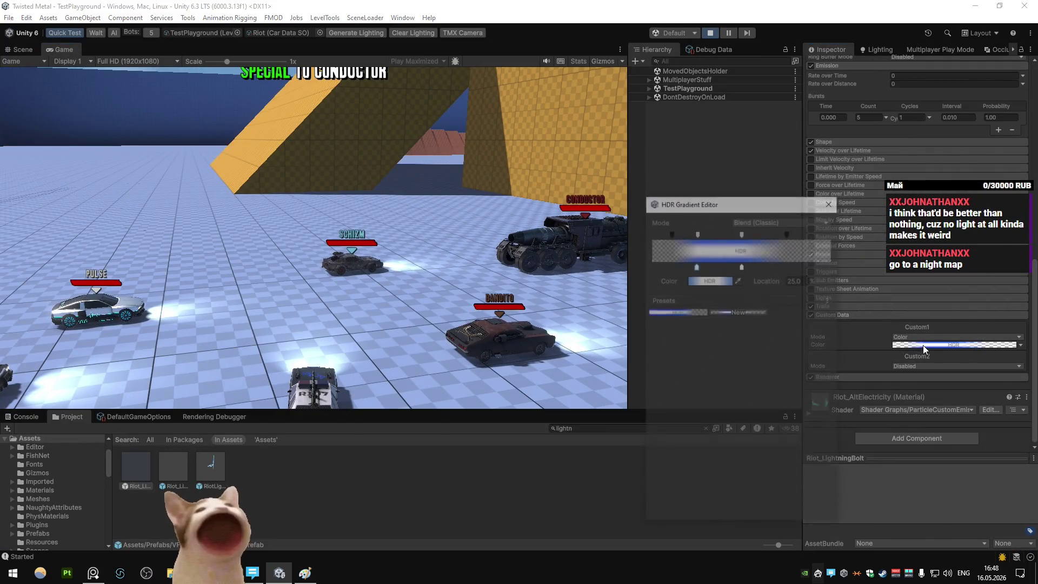
{"action": "left_click", "coordinate": [696, 280]}
{"action": "key", "text": "Escape"}
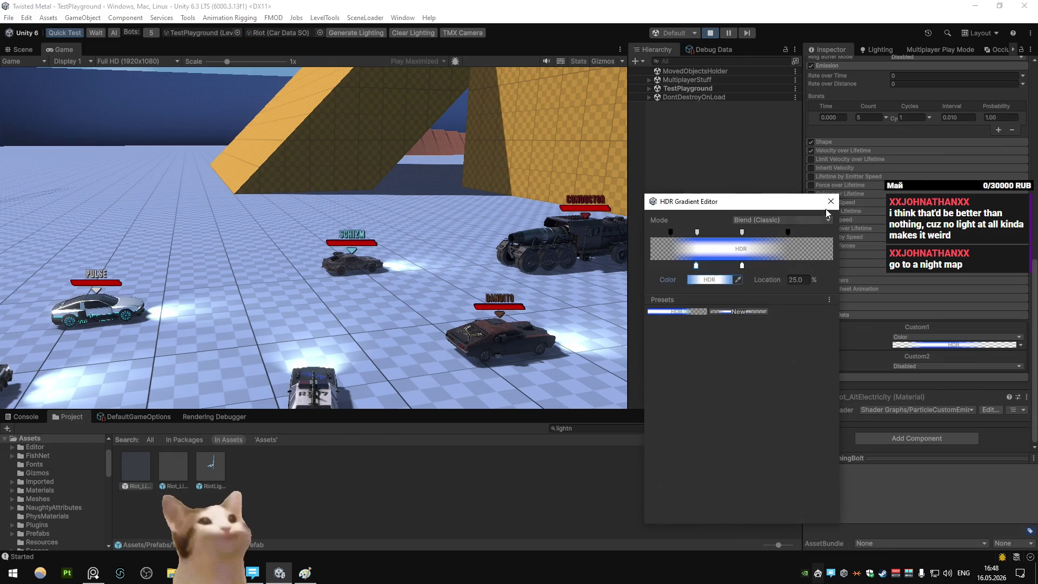
{"action": "key", "text": "Escape"}
Fire Riot's lightning special at the bot cars four times
{"action": "left_click", "coordinate": [540, 144]}
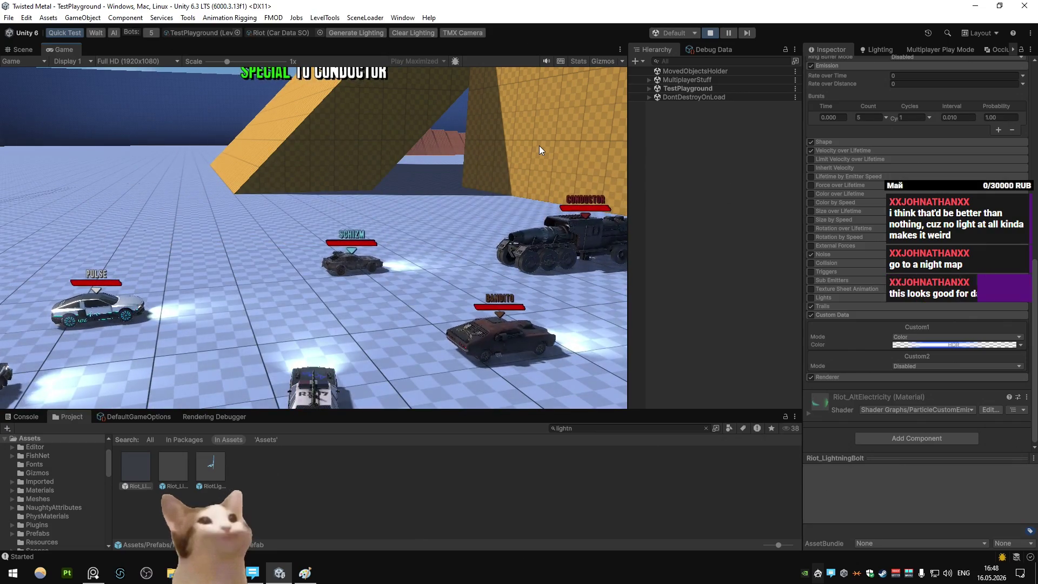
{"action": "left_click", "coordinate": [539, 145]}
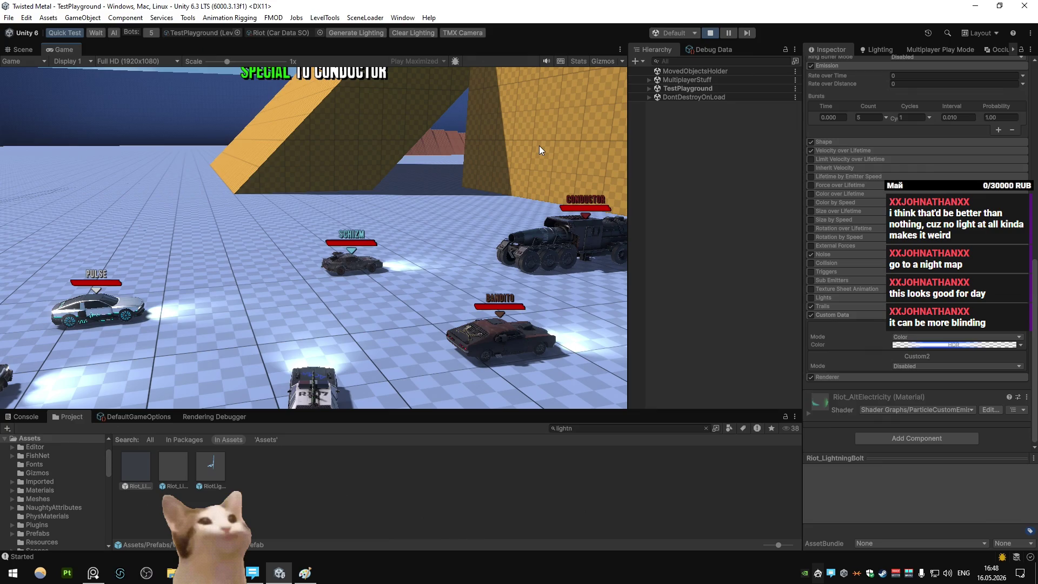
{"action": "left_click", "coordinate": [495, 150]}
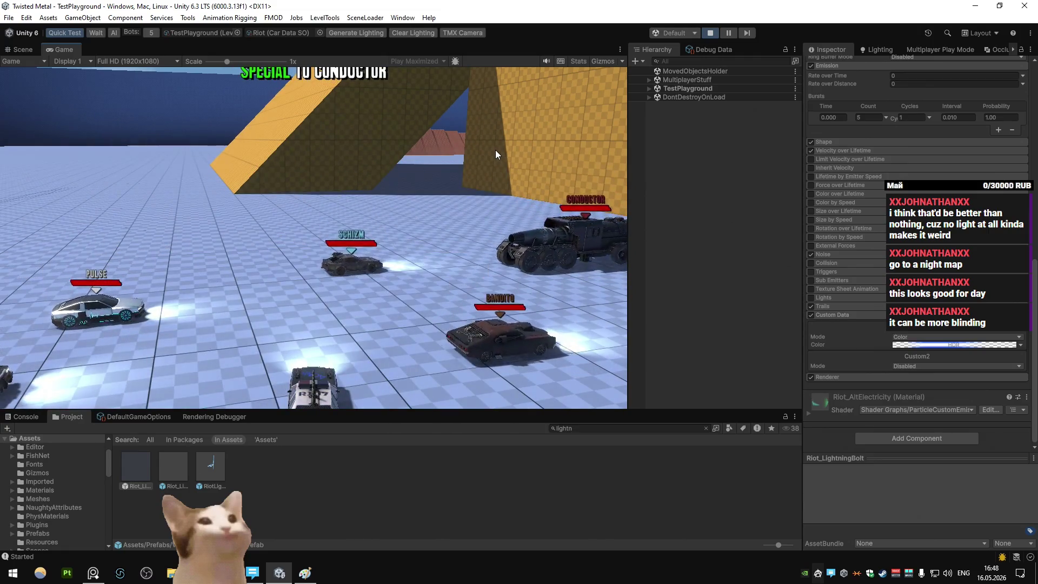
{"action": "left_click", "coordinate": [495, 150]}
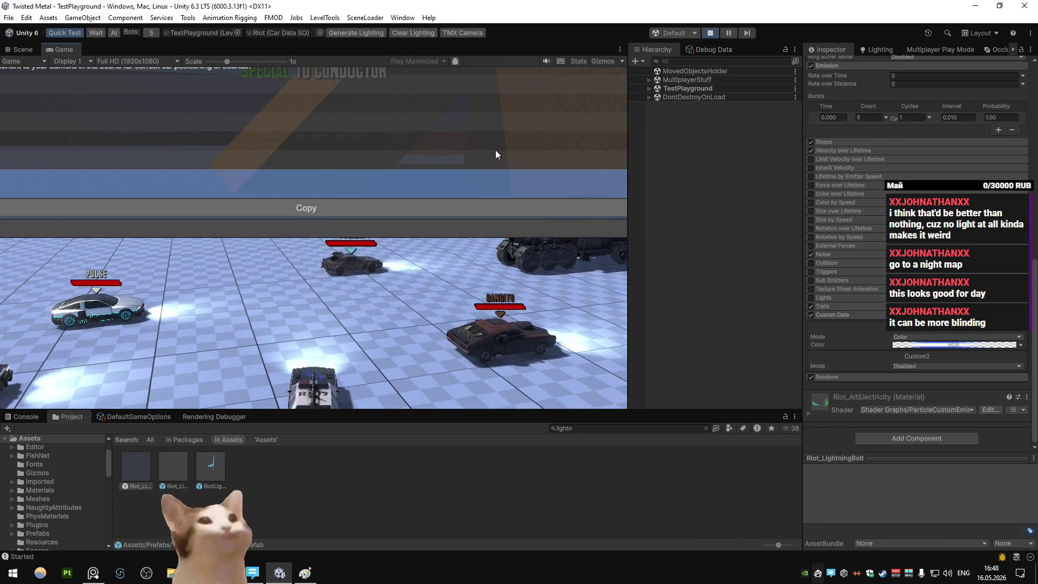
Maximize the Game view and load OilRig with the console ChangeLevel command
{"action": "double_click", "coordinate": [59, 50]}
{"action": "type", "text": "c"}
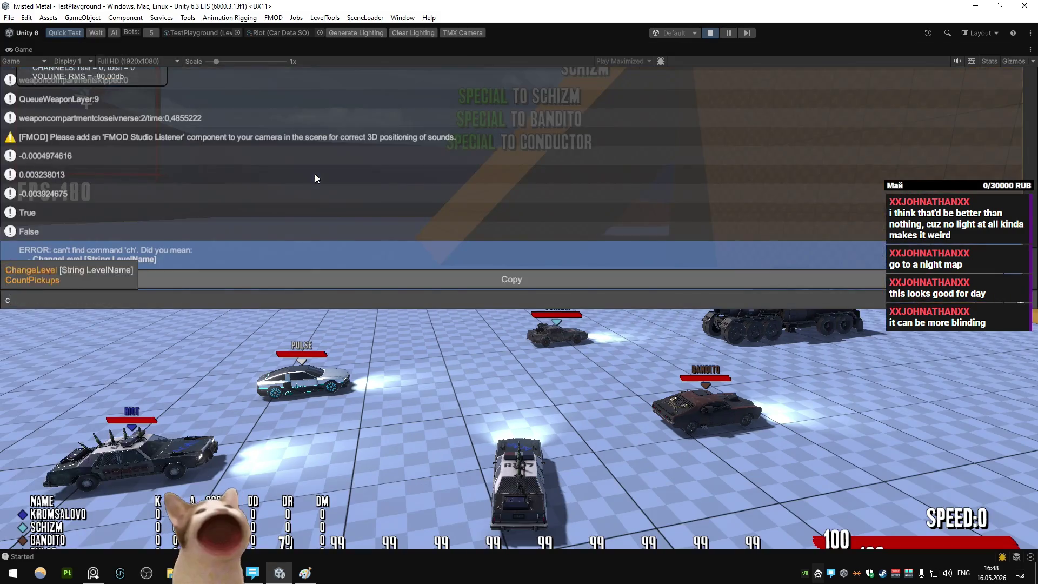
{"action": "key", "text": "Return"}
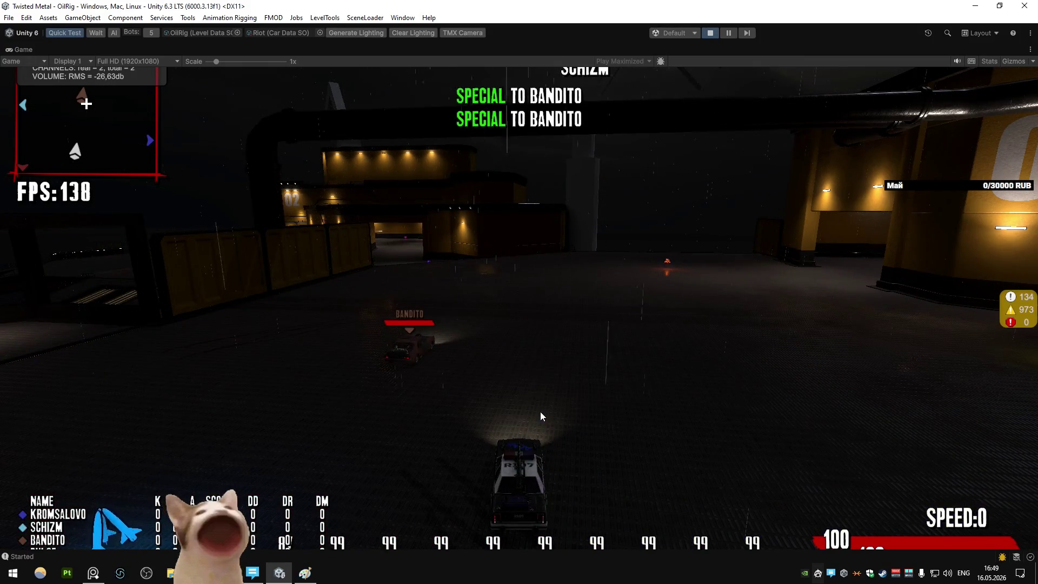
Drive Riot around the OilRig arena, drifting through a hard left and steering right toward the ring
{"action": "key", "text": "w"}
{"action": "key", "text": "a"}
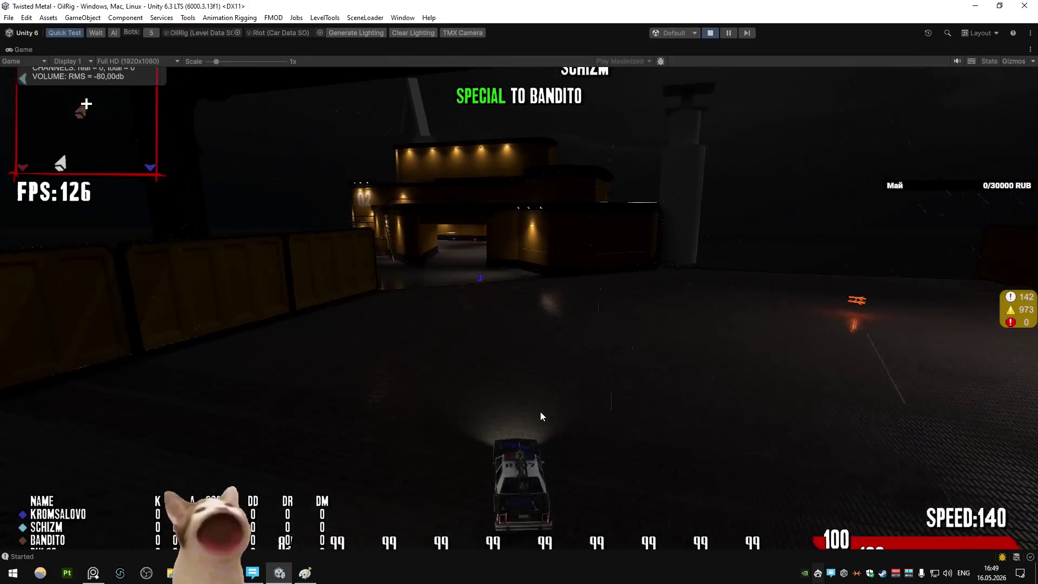
{"action": "key", "text": "a"}
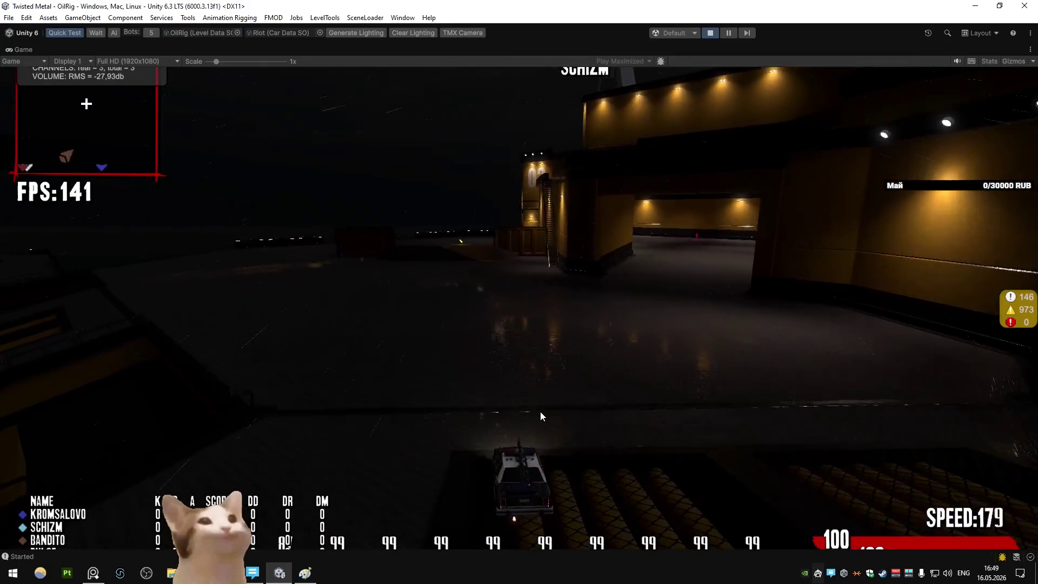
{"action": "key", "text": "a"}
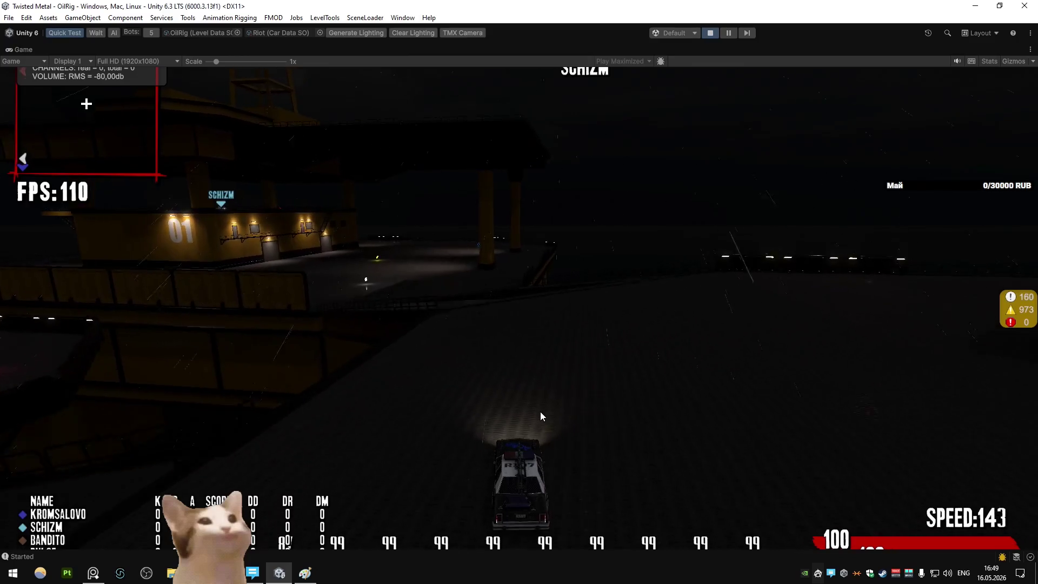
{"action": "key", "text": "a"}
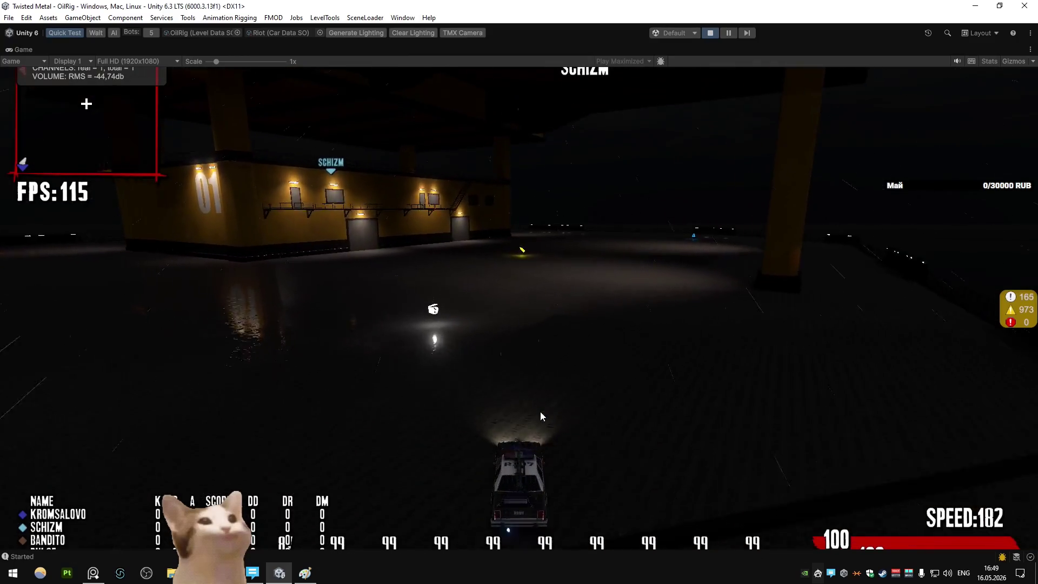
{"action": "key", "text": "space"}
{"action": "key", "text": "w"}
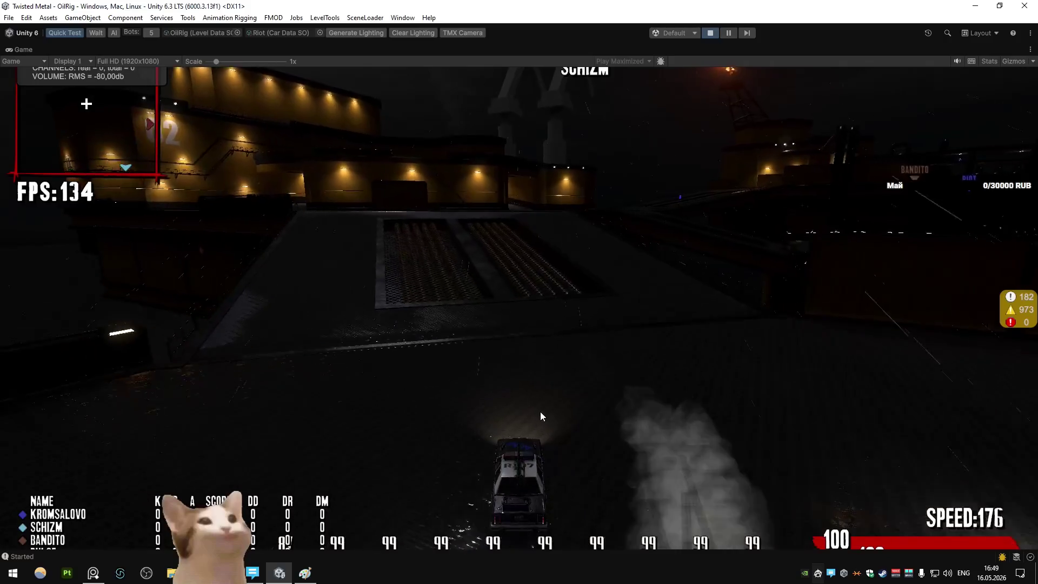
{"action": "key", "text": "d"}
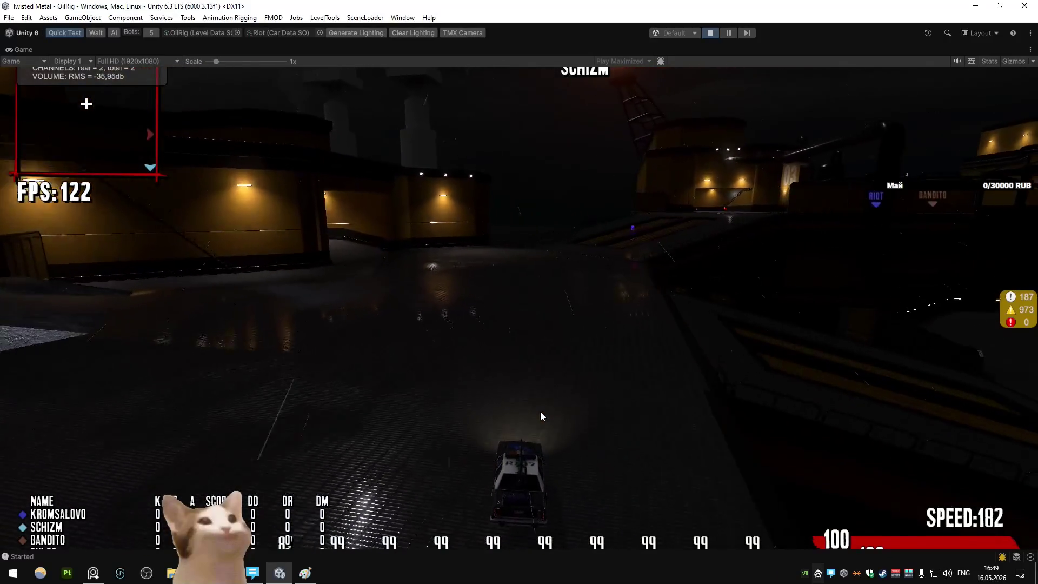
{"action": "key", "text": "d"}
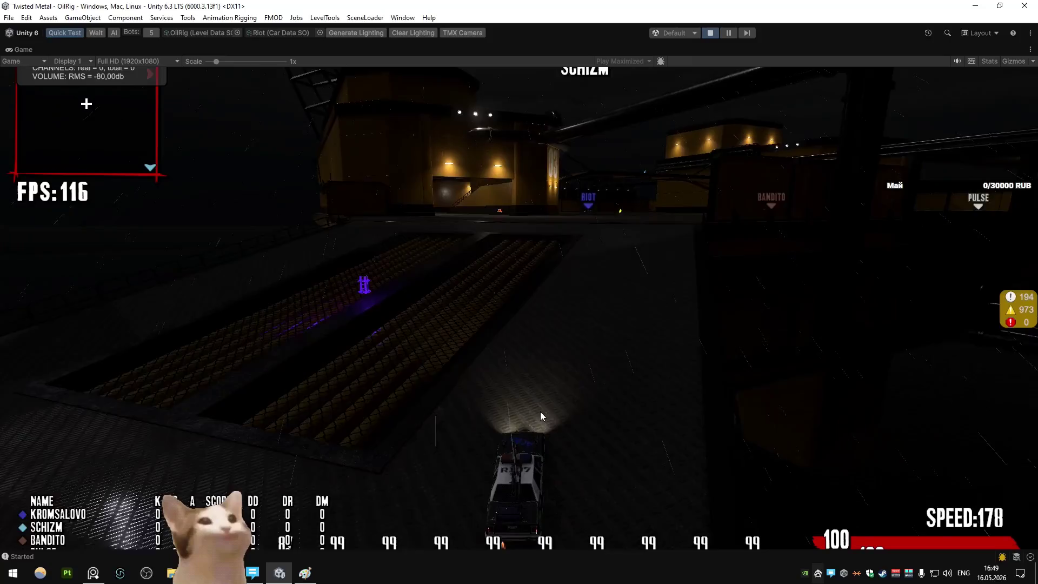
Brake and zap Bandito with the lightning special four times, then restore the full editor layout
{"action": "key", "text": "e"}
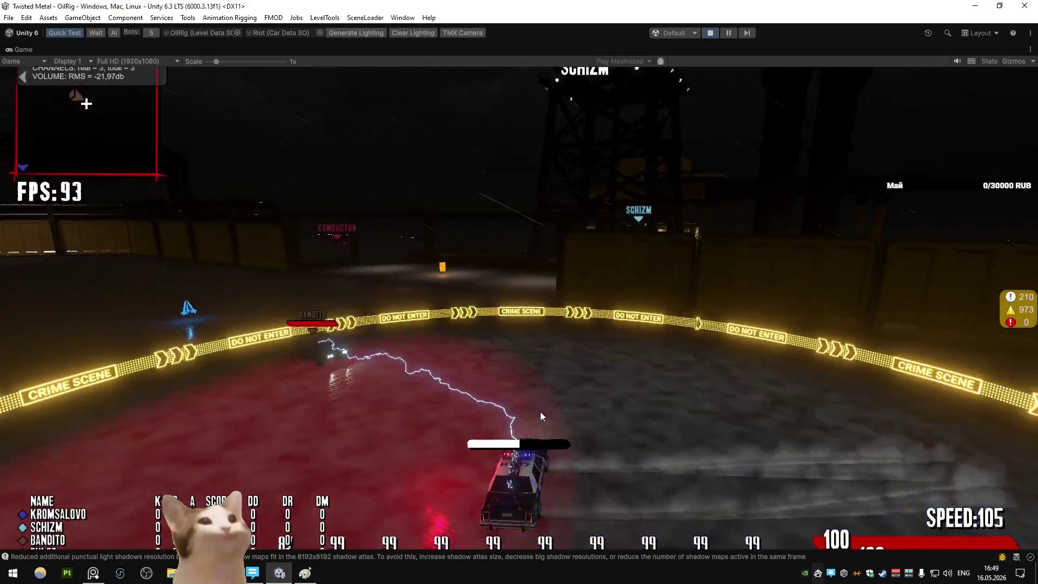
{"action": "key", "text": "s"}
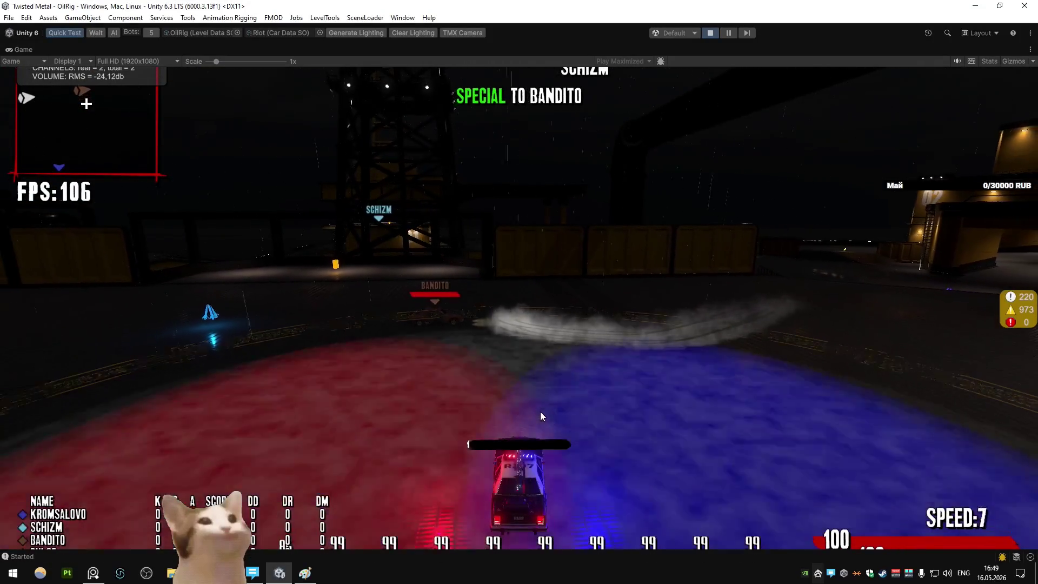
{"action": "key", "text": "e"}
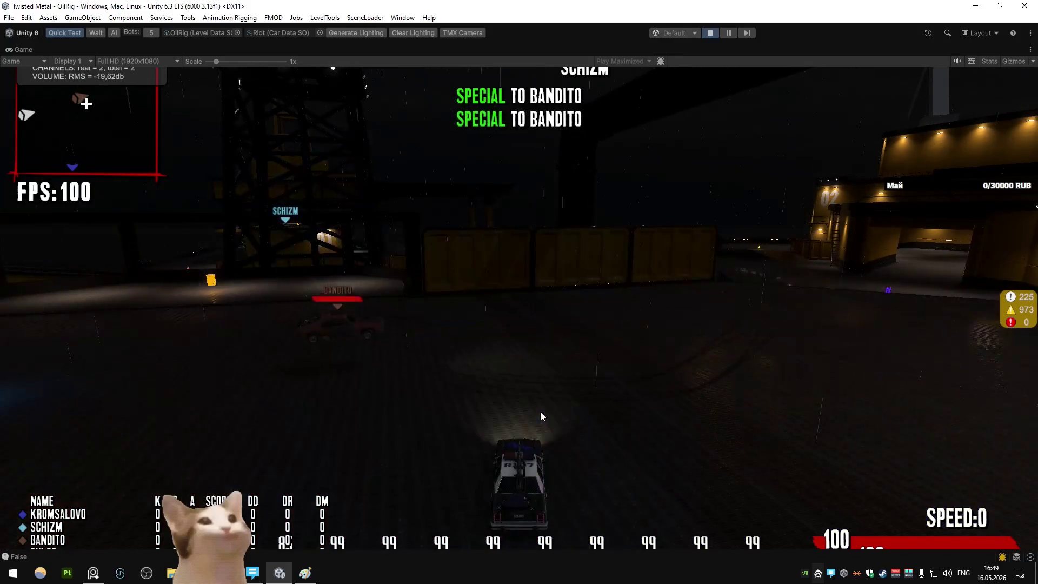
{"action": "key", "text": "e"}
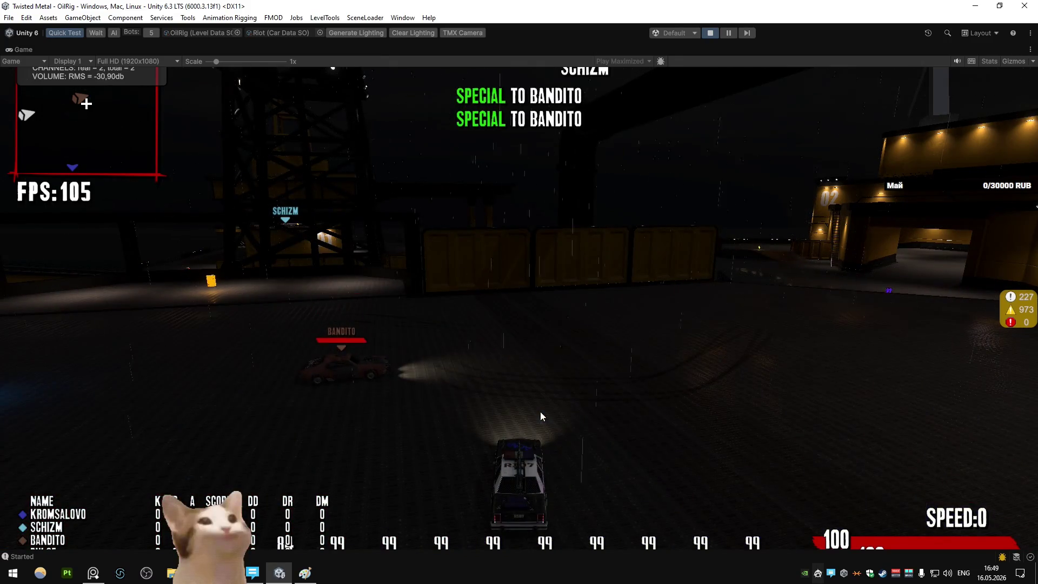
{"action": "key", "text": "e"}
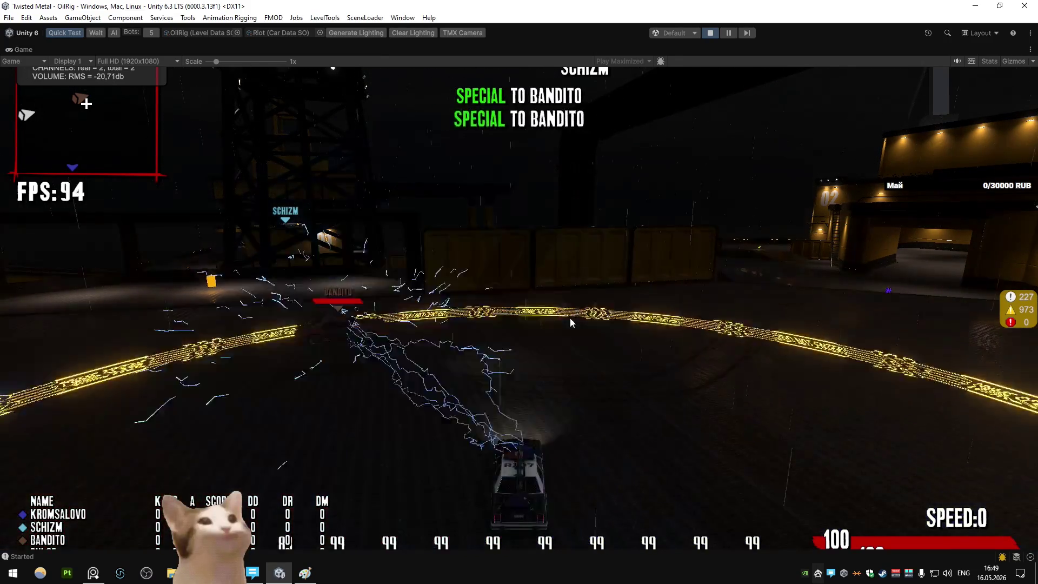
{"action": "right_click", "coordinate": [27, 57]}
{"action": "left_click", "coordinate": [44, 89]}
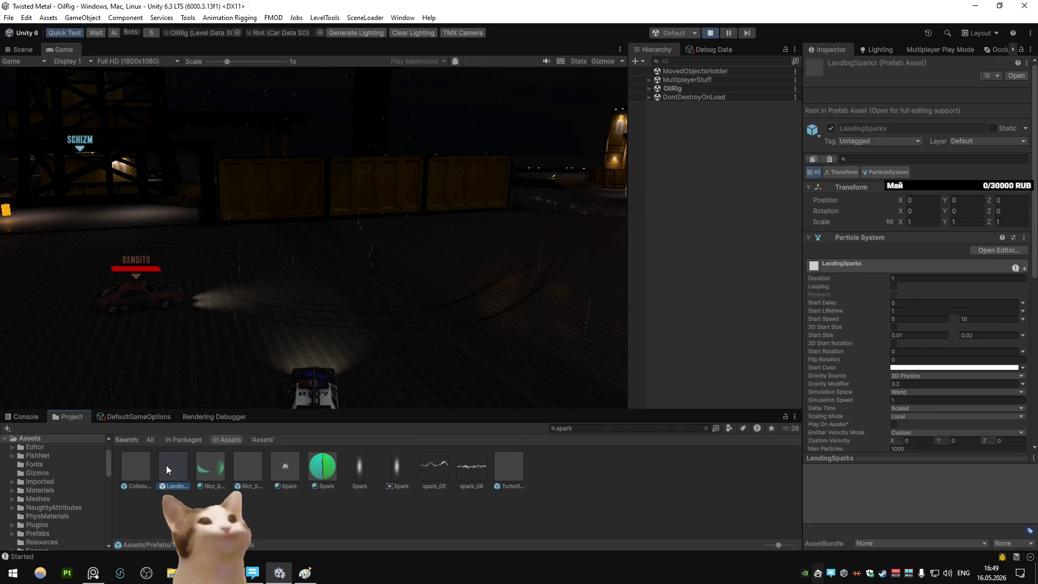
Add a child Point Light inside the Riot_SparkHit prefab
{"action": "left_click", "coordinate": [248, 465]}
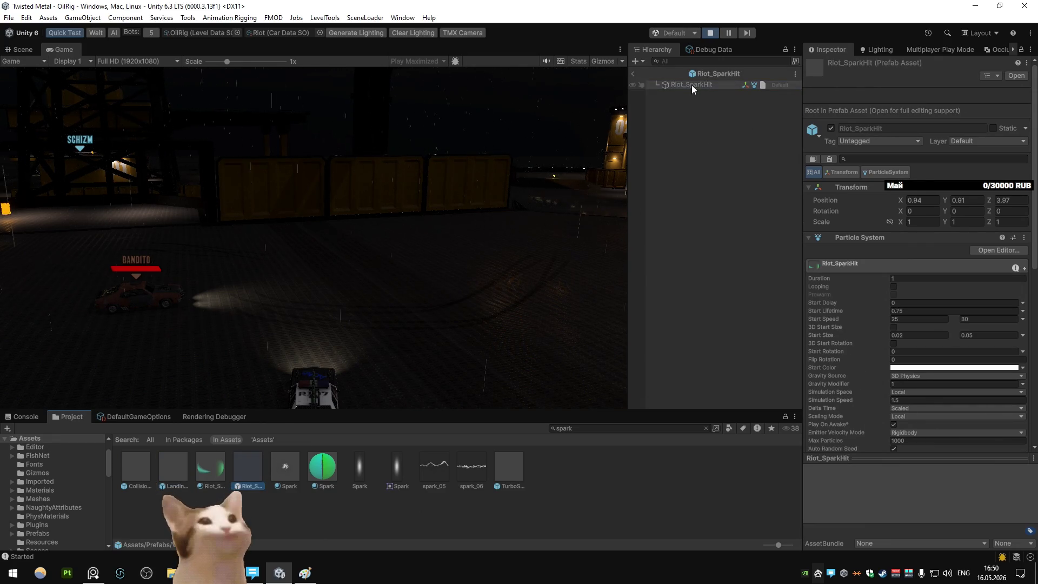
{"action": "left_click", "coordinate": [82, 18]}
{"action": "mouse_move", "coordinate": [159, 124]}
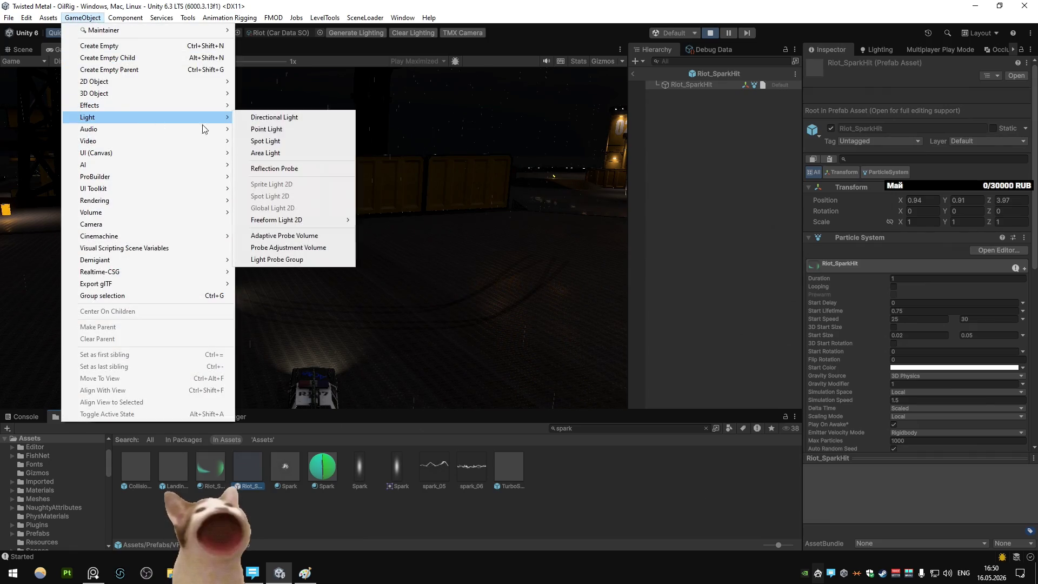
{"action": "left_click", "coordinate": [319, 129]}
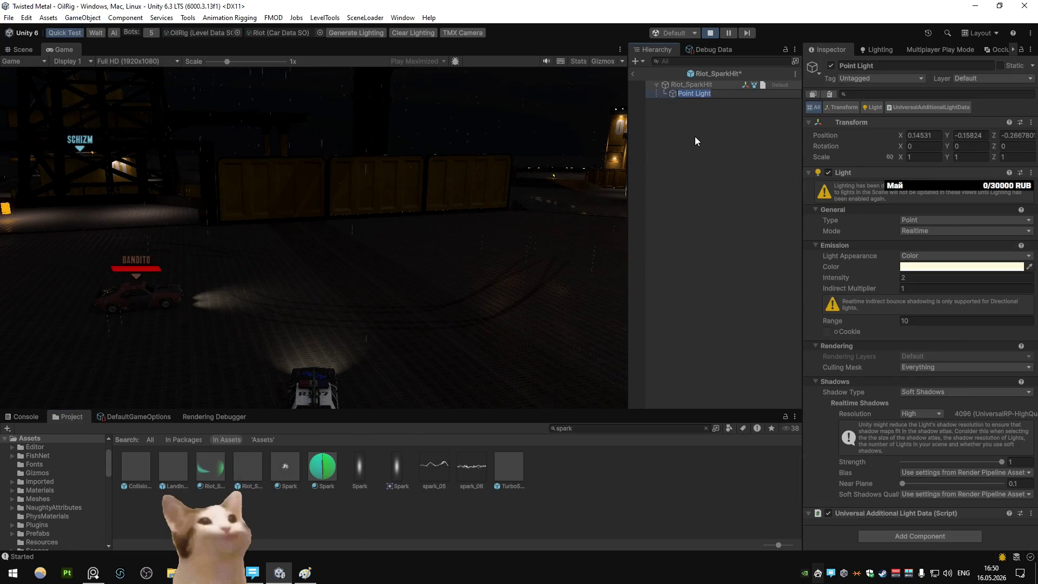
Exit prefab mode, save Riot_SparkHit, and return to the Scene view
{"action": "left_click", "coordinate": [695, 136]}
{"action": "left_click", "coordinate": [688, 85]}
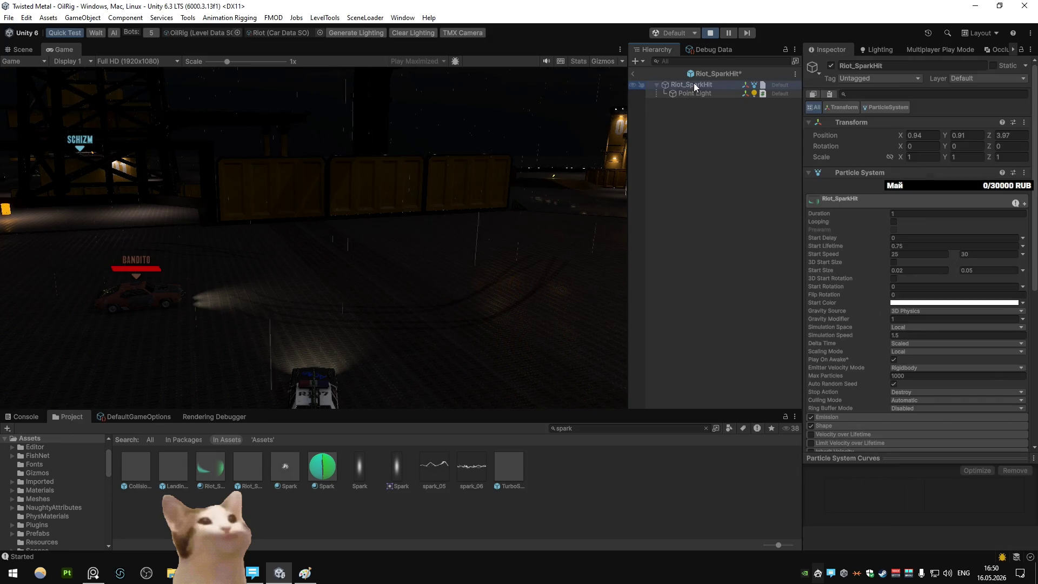
{"action": "left_click", "coordinate": [633, 80]}
{"action": "left_click", "coordinate": [485, 301]}
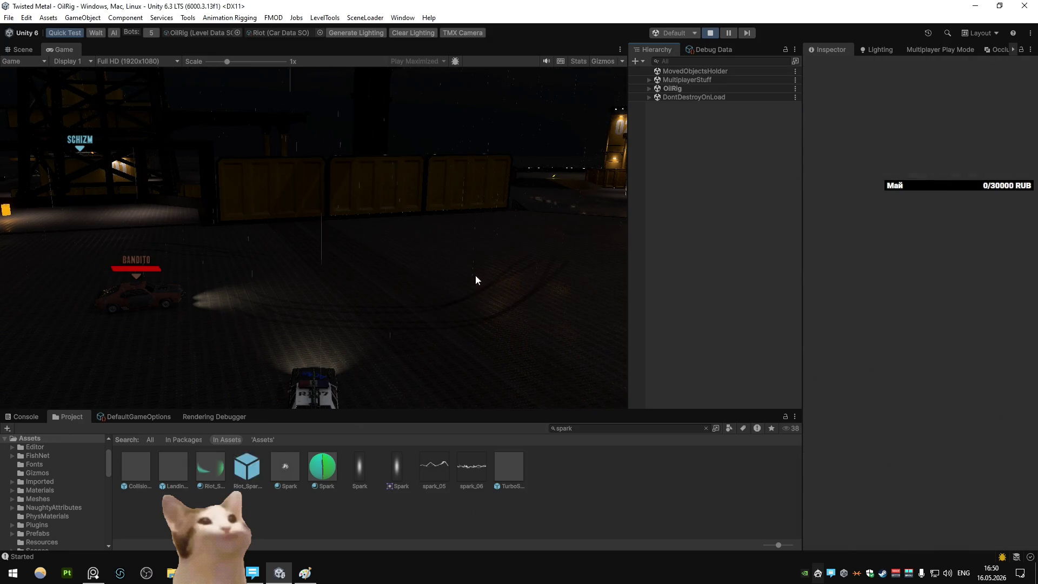
{"action": "left_click", "coordinate": [23, 49]}
Drag the Riot_SparkHit prefab into the OilRig scene and tick Looping on it
{"action": "mouse_move", "coordinate": [358, 364]}
{"action": "left_mouse_down"}
{"action": "mouse_move", "coordinate": [505, 260]}
{"action": "mouse_move", "coordinate": [430, 155]}
{"action": "mouse_move", "coordinate": [274, 427]}
{"action": "mouse_move", "coordinate": [354, 303]}
{"action": "left_mouse_up"}
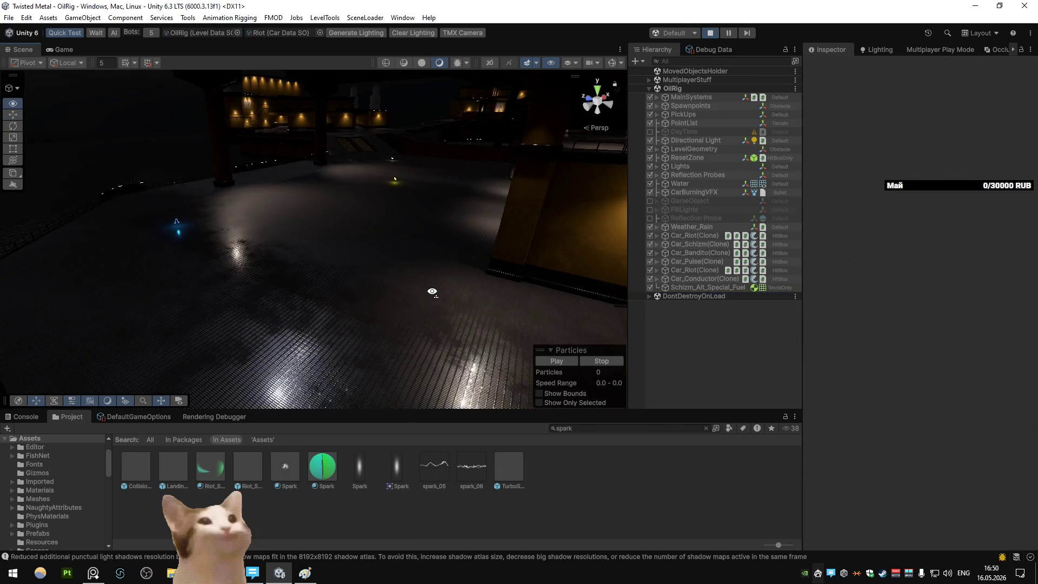
{"action": "left_click", "coordinate": [257, 467]}
{"action": "scroll", "coordinate": [889, 345], "scroll_direction": "down", "scroll_amount": 3}
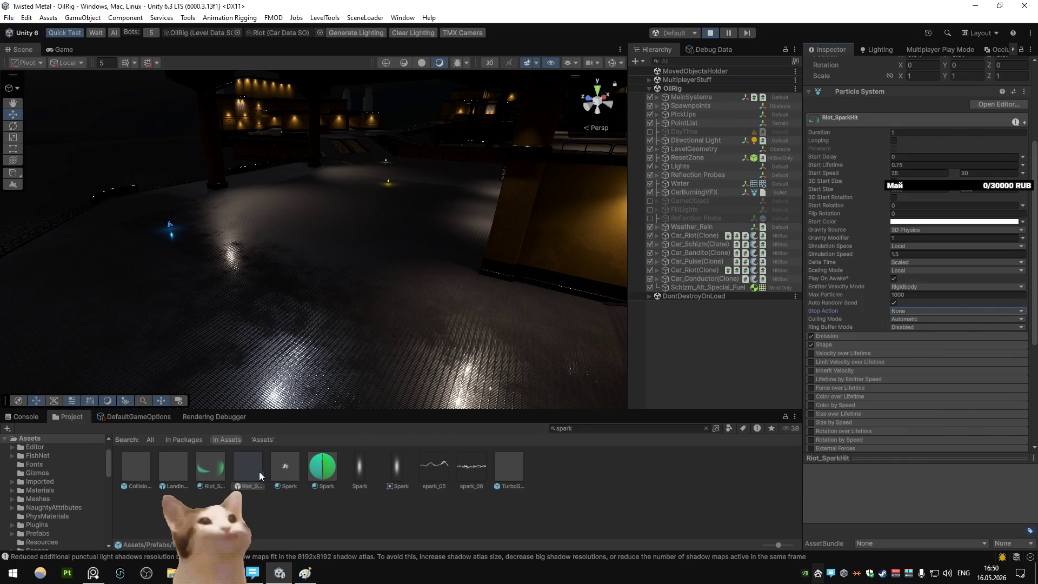
{"action": "left_click_drag", "start_coordinate": [344, 278], "coordinate": [345, 278]}
{"action": "scroll", "coordinate": [893, 164], "scroll_direction": "up", "scroll_amount": 3}
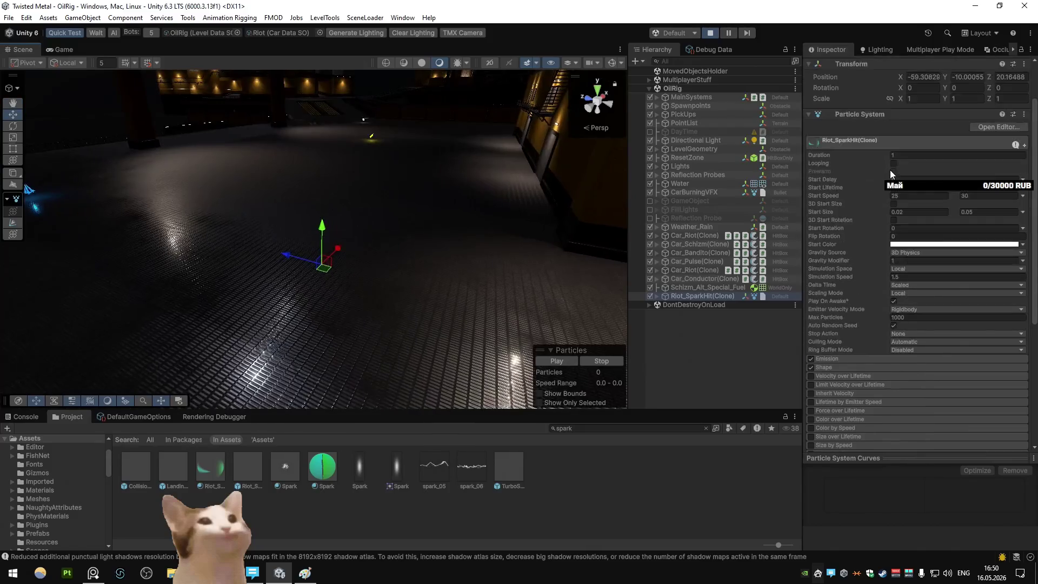
{"action": "left_click", "coordinate": [893, 163]}
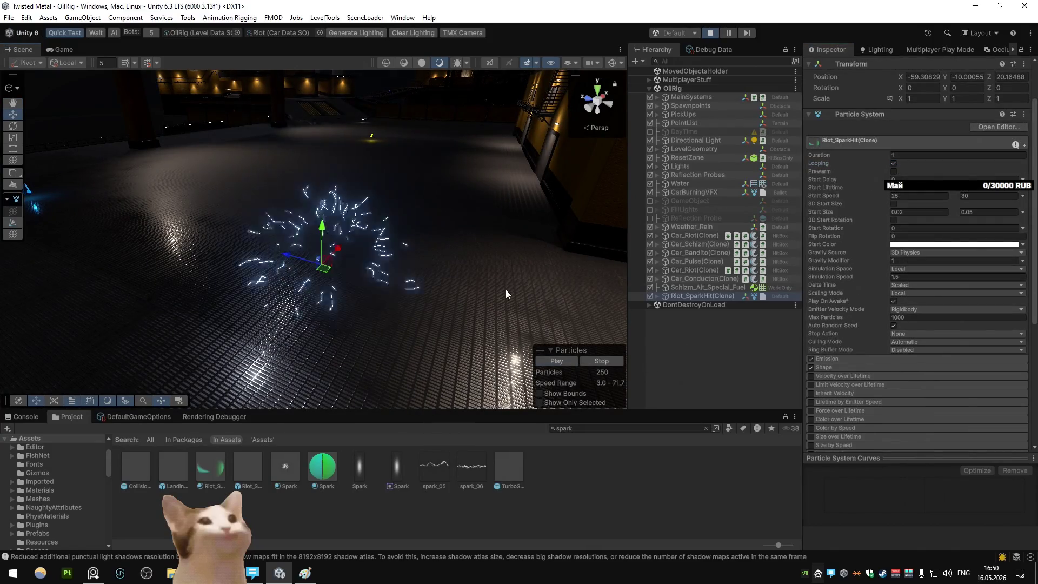
Enable the spark's particle Lights module and assign the child Point Light as its light
{"action": "mouse_move", "coordinate": [450, 226]}
{"action": "left_mouse_down"}
{"action": "mouse_move", "coordinate": [456, 240]}
{"action": "mouse_move", "coordinate": [470, 230]}
{"action": "left_mouse_up"}
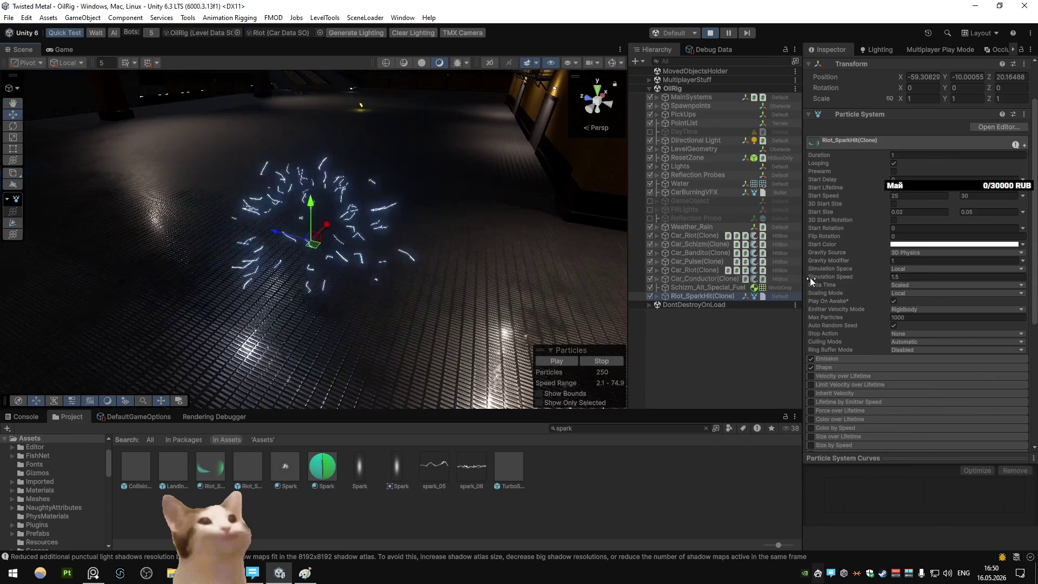
{"action": "left_click", "coordinate": [688, 305]}
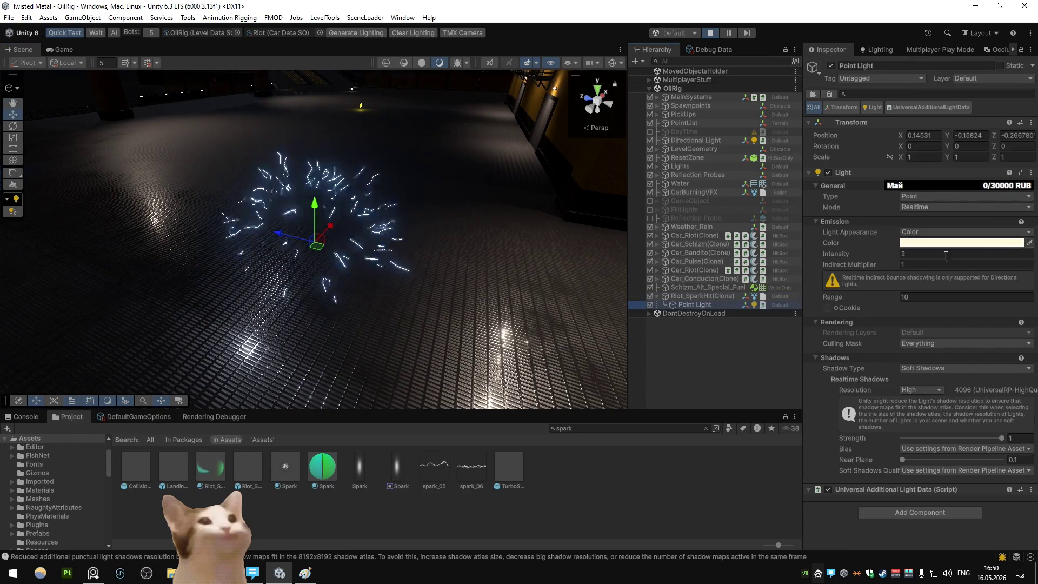
{"action": "left_click", "coordinate": [708, 296]}
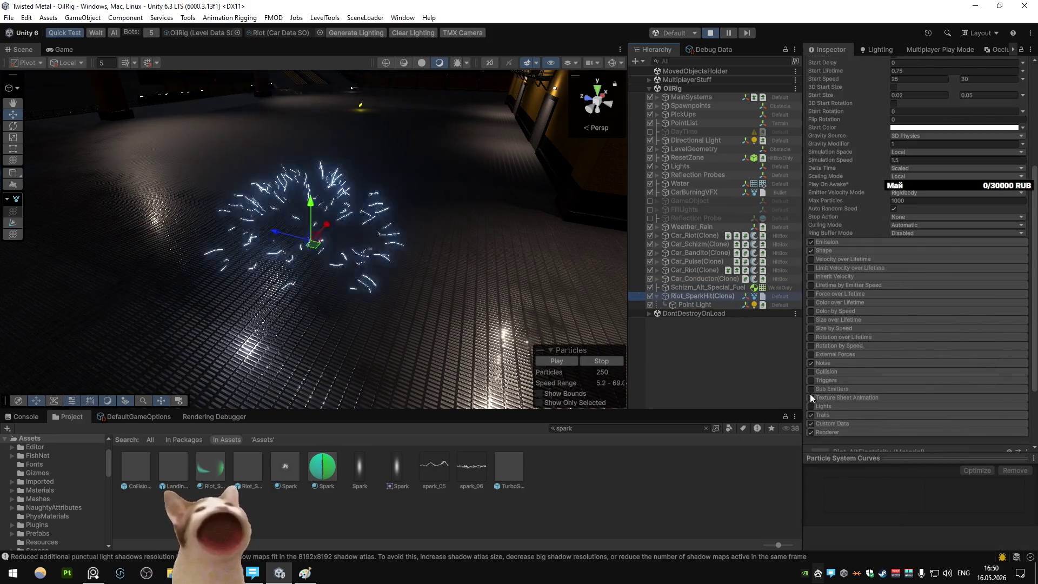
{"action": "left_click", "coordinate": [810, 406]}
{"action": "scroll", "coordinate": [833, 379], "scroll_direction": "down", "scroll_amount": 3}
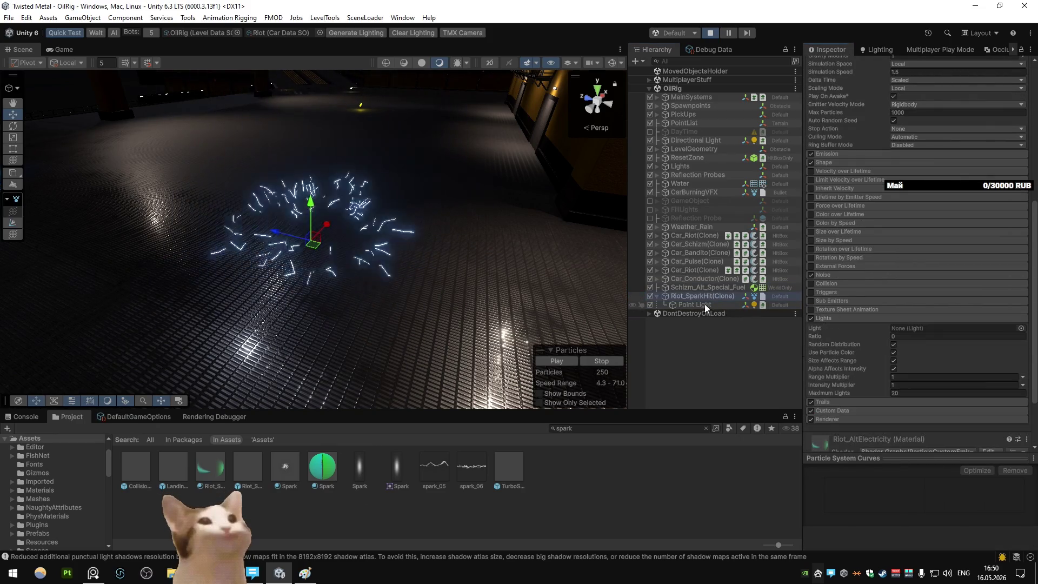
{"action": "left_click_drag", "start_coordinate": [755, 307], "coordinate": [899, 328]}
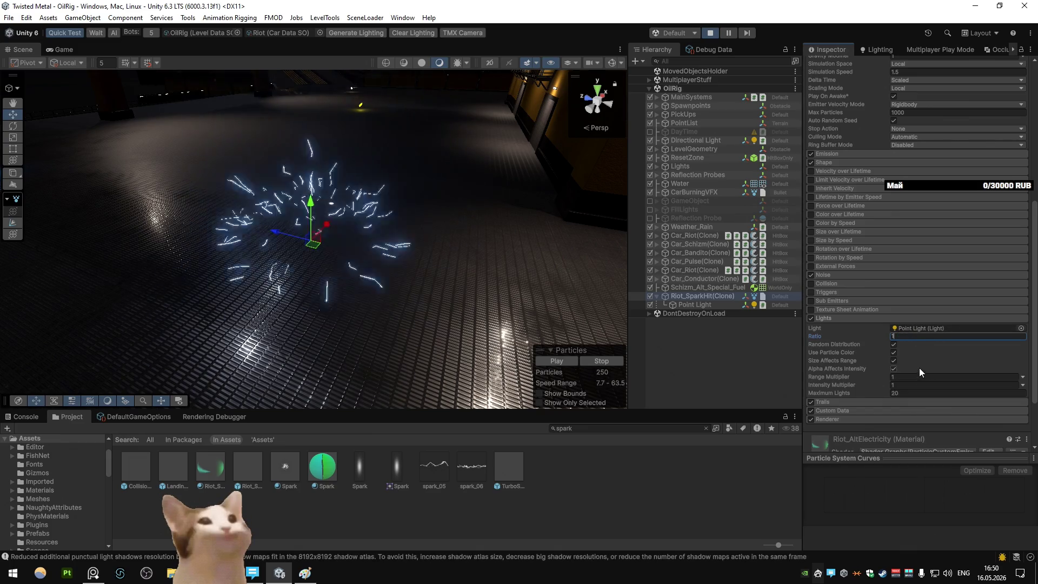
Set the Lights Ratio to 1 and untick Alpha Affects Intensity and Size Affects Range
{"action": "left_click", "coordinate": [896, 359]}
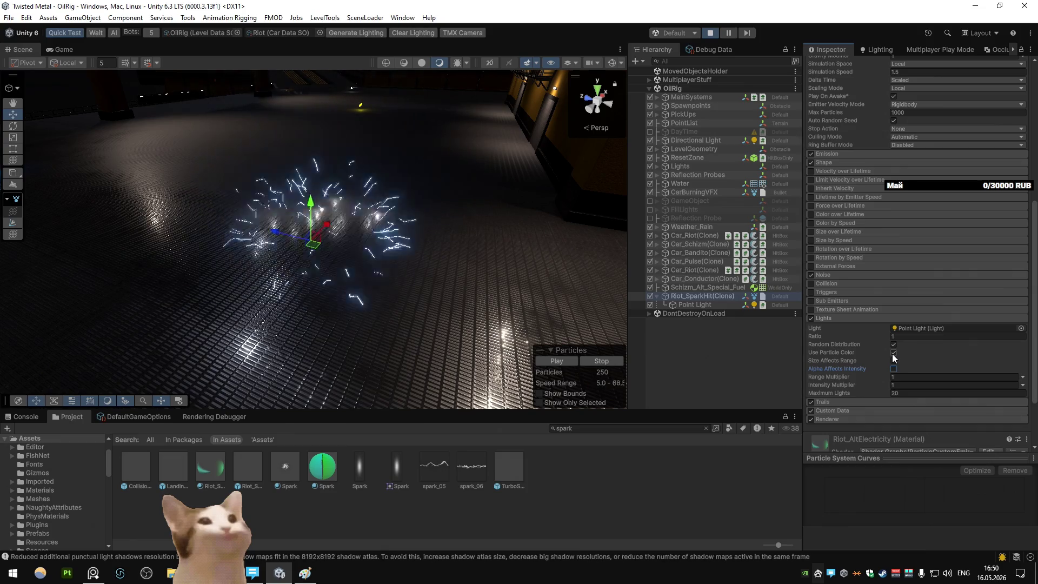
{"action": "left_click", "coordinate": [893, 353]}
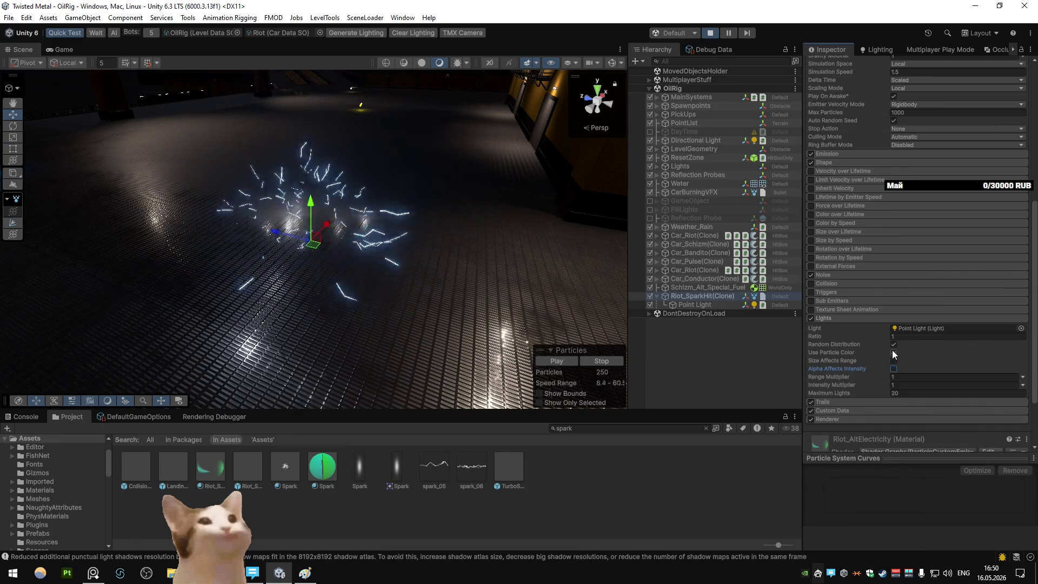
{"action": "left_click", "coordinate": [892, 353]}
{"action": "type", "text": "5"}
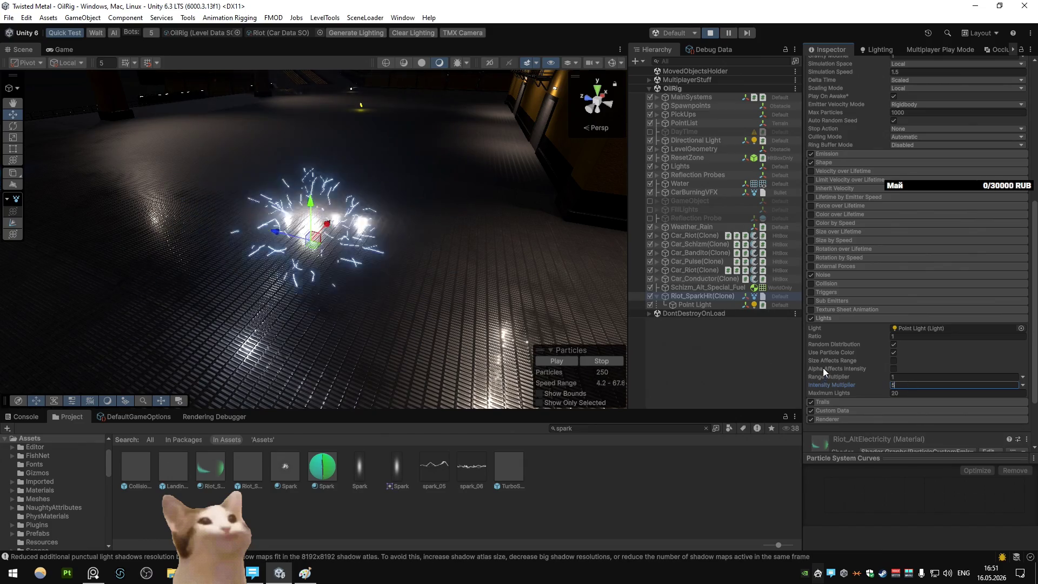
{"action": "left_click", "coordinate": [715, 304]}
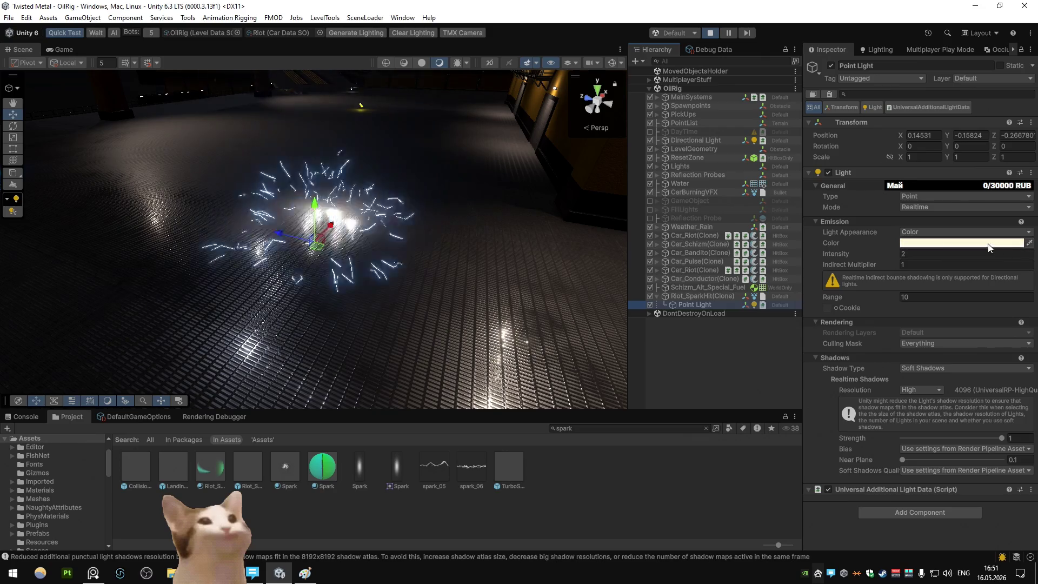
Tint the Point Light blue and recheck the spark's particle Lights settings
{"action": "left_click", "coordinate": [988, 247]}
{"action": "left_click", "coordinate": [999, 300]}
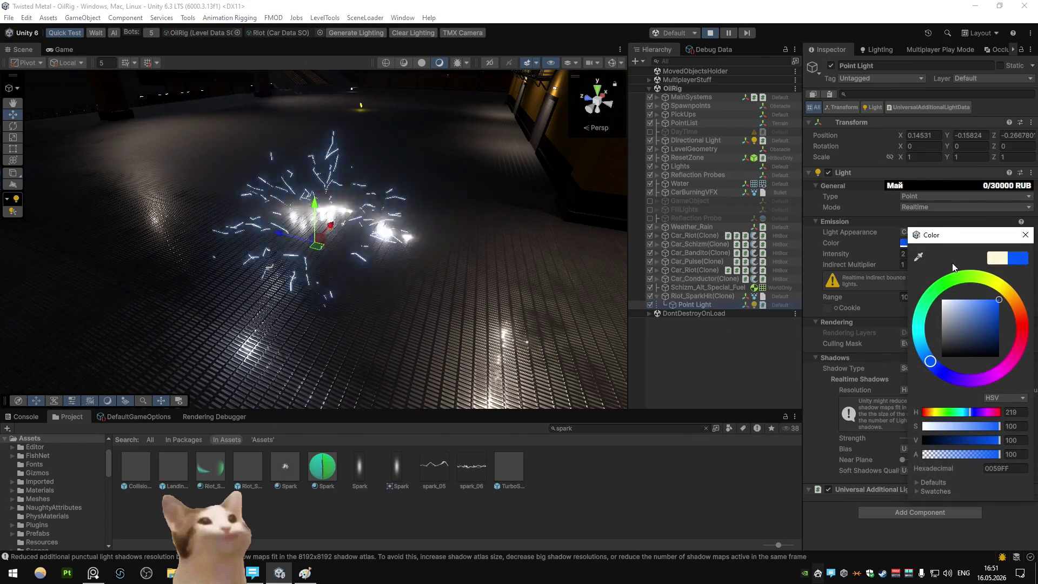
{"action": "left_click", "coordinate": [1025, 235]}
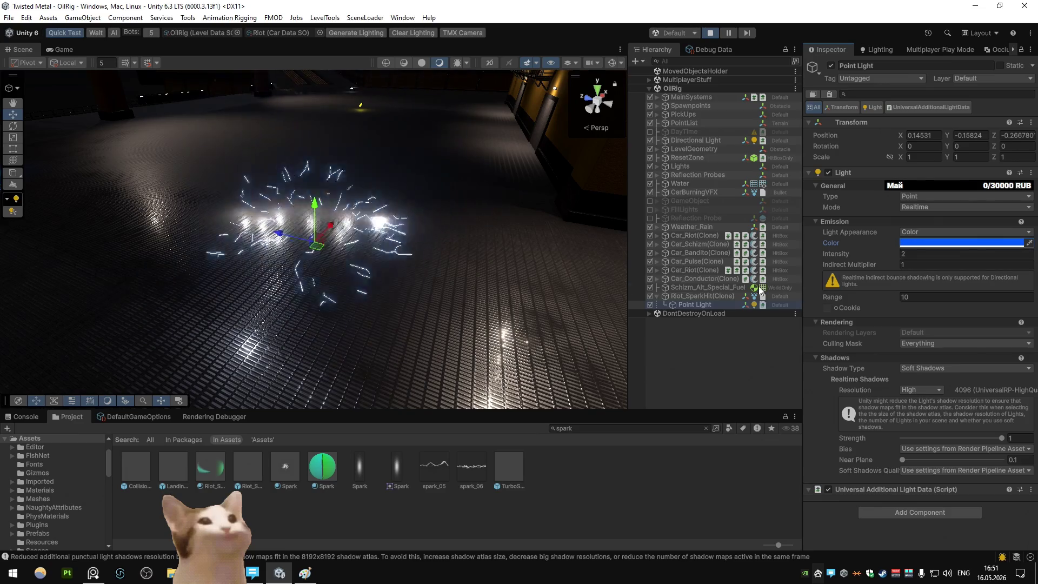
{"action": "left_click", "coordinate": [773, 296]}
{"action": "scroll", "coordinate": [861, 355], "scroll_direction": "down", "scroll_amount": 10}
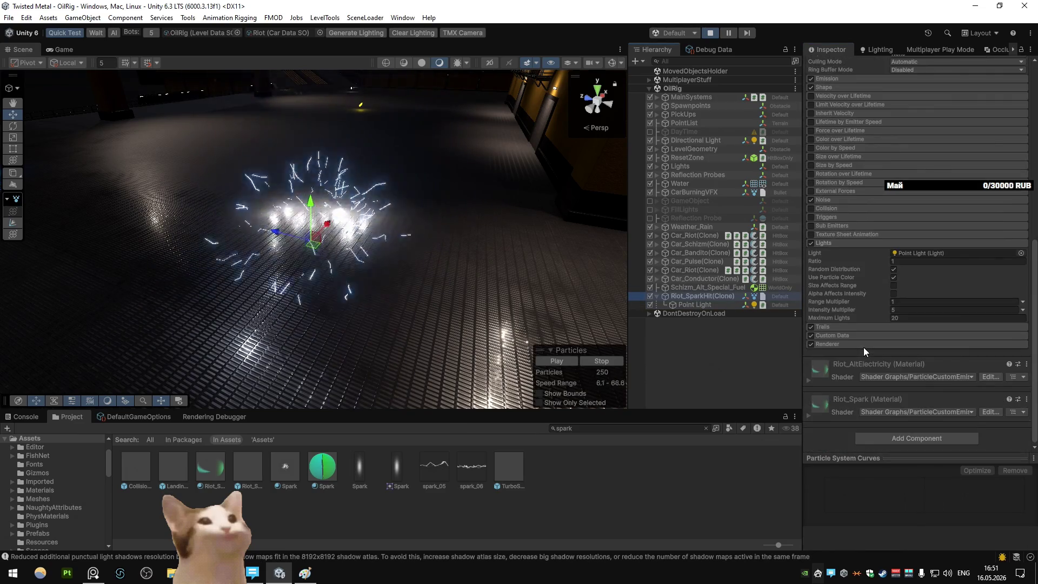
{"action": "left_click", "coordinate": [837, 242]}
{"action": "left_click", "coordinate": [834, 319]}
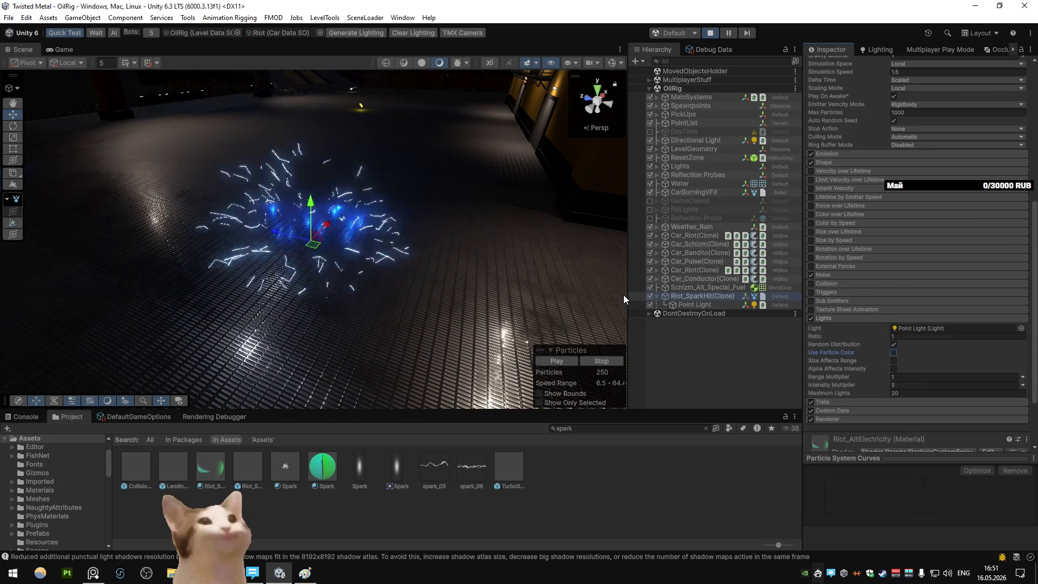
Set the Point Light colour to pale blue 9EC0FF and reselect the spark effect
{"action": "left_click", "coordinate": [702, 304]}
{"action": "left_click", "coordinate": [902, 243]}
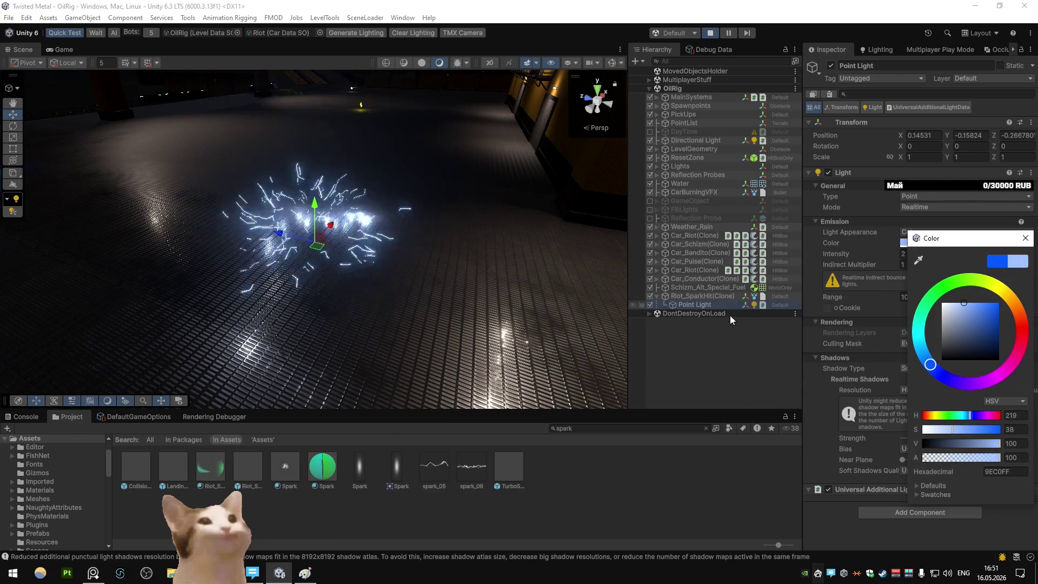
{"action": "key", "text": "Escape"}
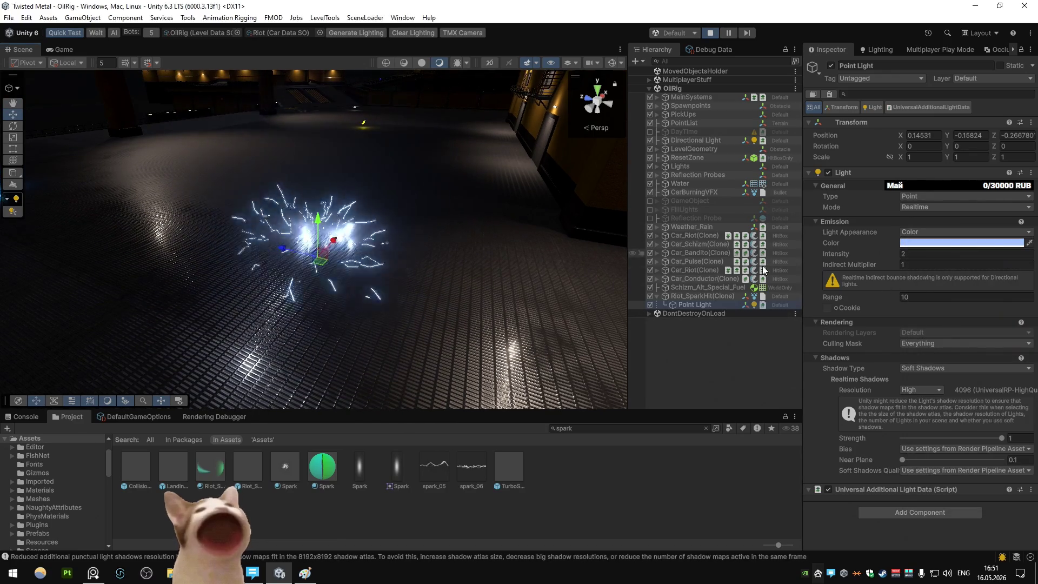
{"action": "left_click", "coordinate": [697, 295]}
Raise the spark Point Light's intensity to 50 and view the brighter floor glow
{"action": "scroll", "coordinate": [841, 324], "scroll_direction": "down", "scroll_amount": 5}
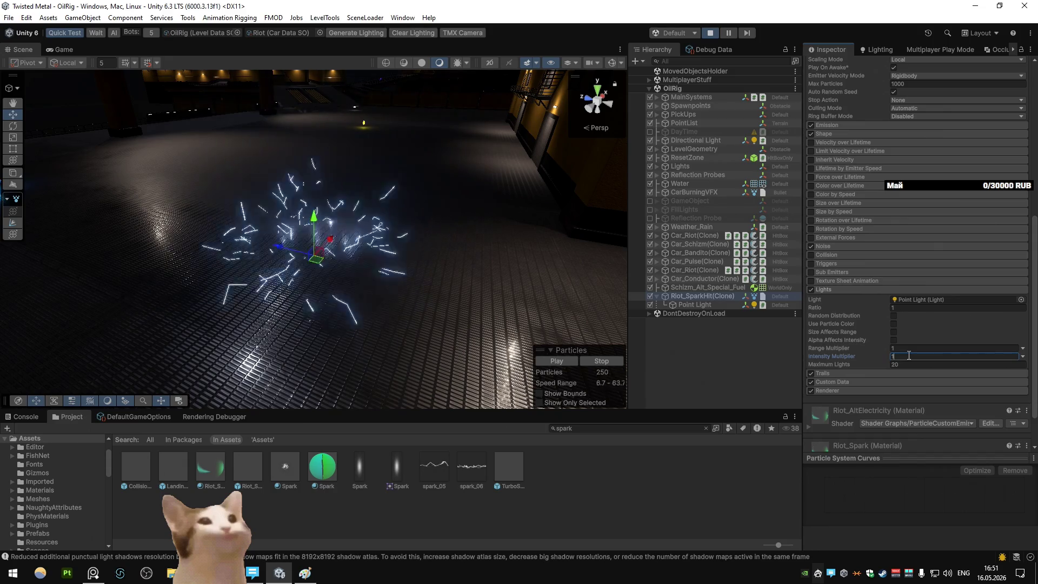
{"action": "left_click", "coordinate": [697, 305]}
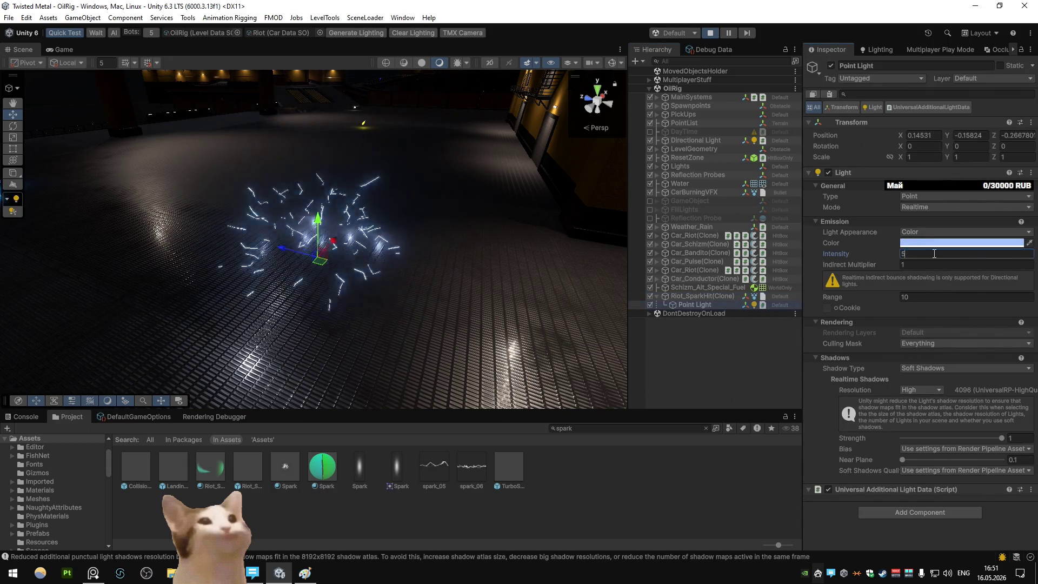
{"action": "mouse_move", "coordinate": [827, 253]}
{"action": "left_mouse_down"}
{"action": "mouse_move", "coordinate": [870, 249]}
{"action": "mouse_move", "coordinate": [832, 251]}
{"action": "left_mouse_up"}
{"action": "type", "text": "25"}
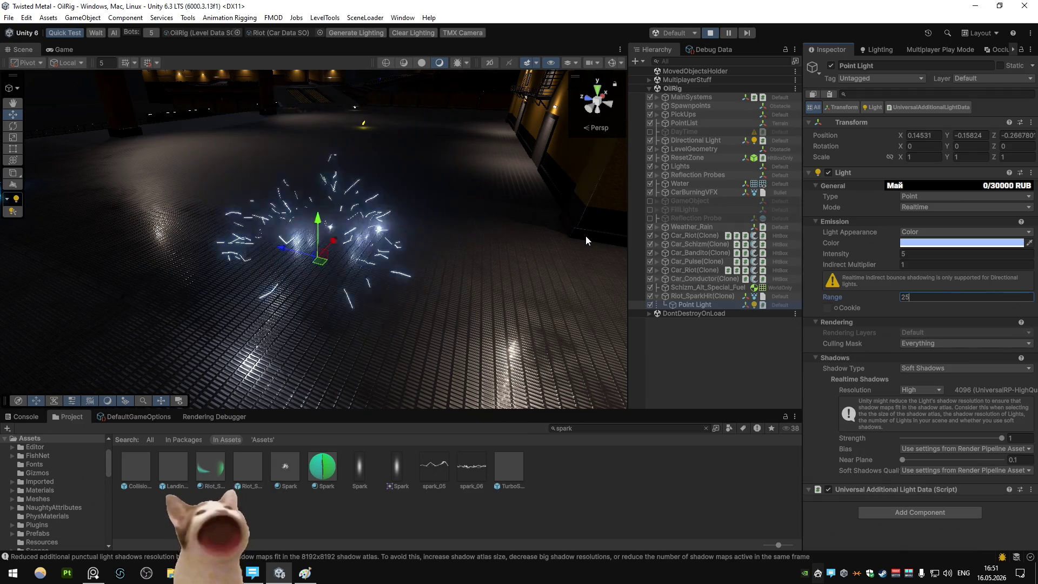
{"action": "mouse_move", "coordinate": [426, 226]}
{"action": "left_mouse_down"}
{"action": "mouse_move", "coordinate": [707, 231]}
{"action": "mouse_move", "coordinate": [671, 279]}
{"action": "mouse_move", "coordinate": [529, 265]}
{"action": "left_mouse_up"}
{"action": "left_click", "coordinate": [930, 254]}
{"action": "type", "text": "15"}
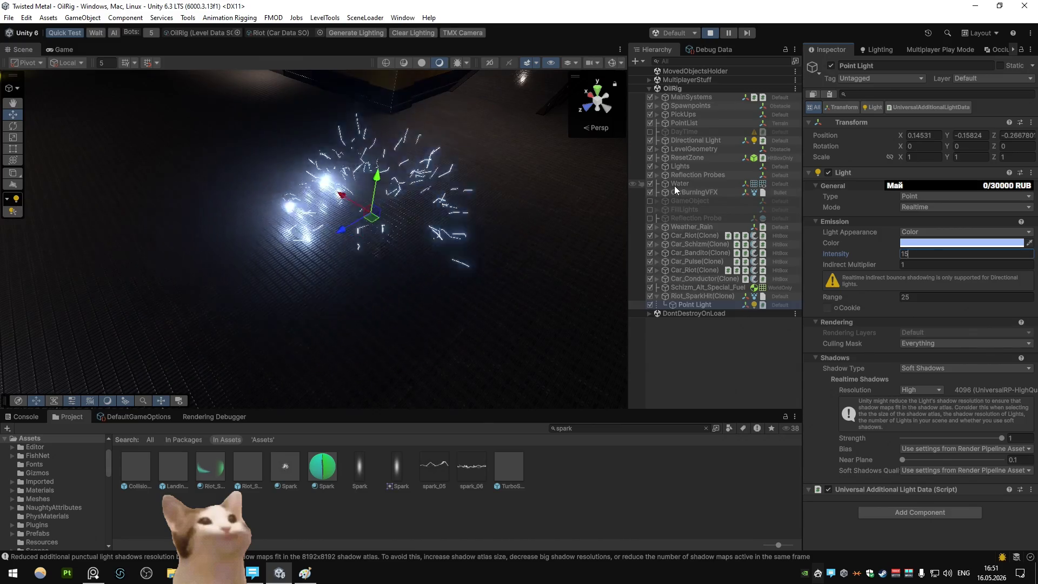
{"action": "double_click", "coordinate": [932, 253]}
{"action": "type", "text": "50"}
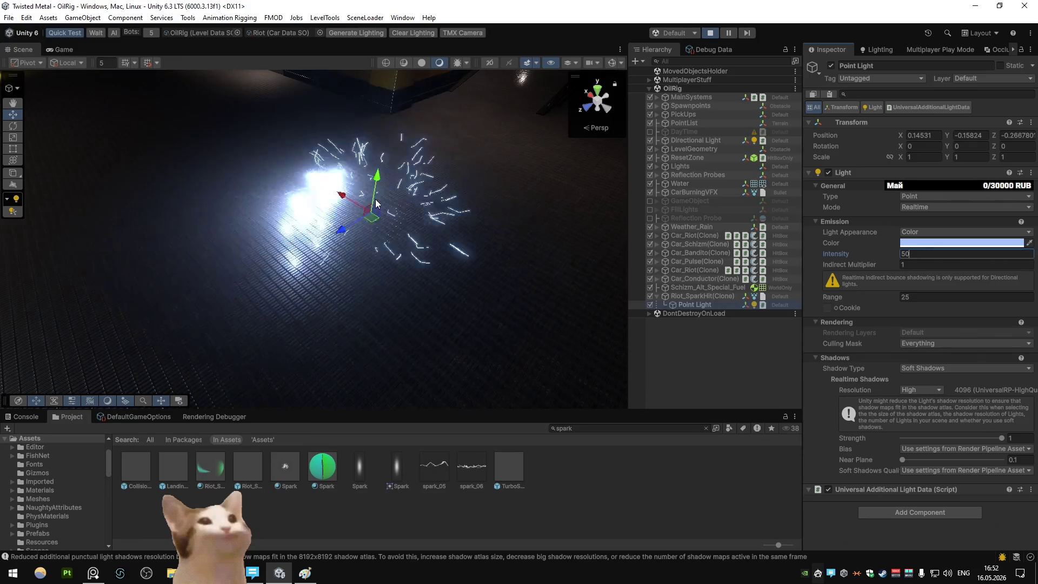
{"action": "mouse_move", "coordinate": [445, 177]}
{"action": "left_mouse_down"}
{"action": "mouse_move", "coordinate": [261, 166]}
{"action": "mouse_move", "coordinate": [528, 287]}
{"action": "mouse_move", "coordinate": [551, 334]}
{"action": "mouse_move", "coordinate": [547, 323]}
{"action": "left_mouse_up"}
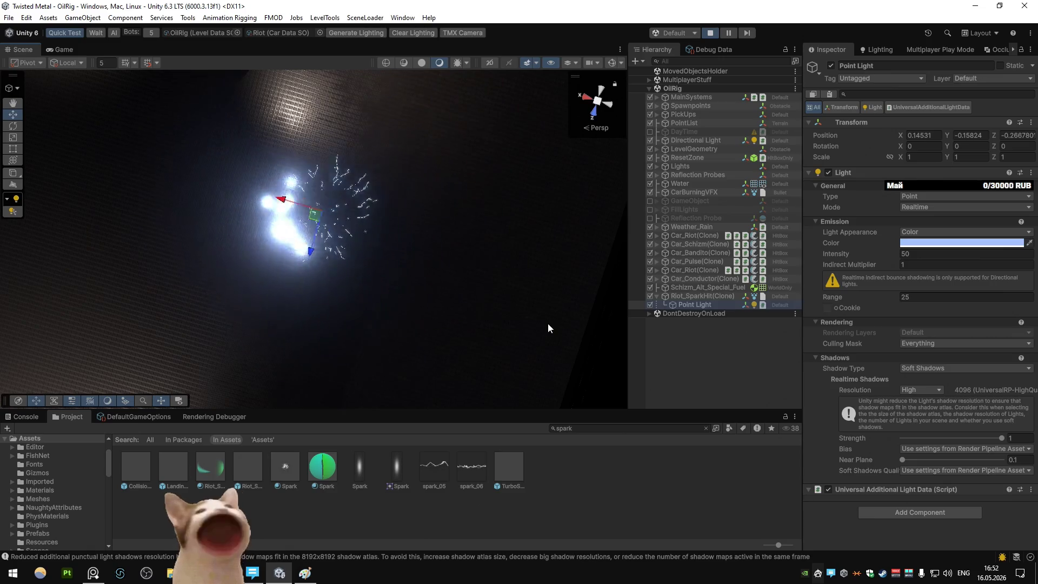
Set the spark particle Lights module's Maximum Lights to 100
{"action": "left_click", "coordinate": [716, 296]}
{"action": "scroll", "coordinate": [899, 332], "scroll_direction": "down", "scroll_amount": 10}
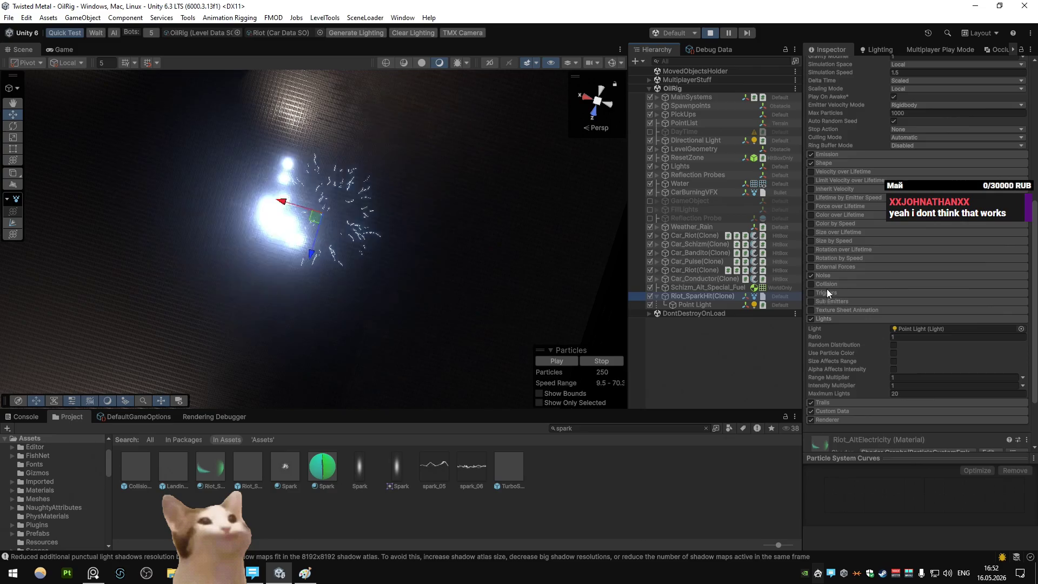
{"action": "left_click", "coordinate": [841, 318]}
{"action": "left_click", "coordinate": [837, 318]}
{"action": "scroll", "coordinate": [880, 348], "scroll_direction": "down", "scroll_amount": 5}
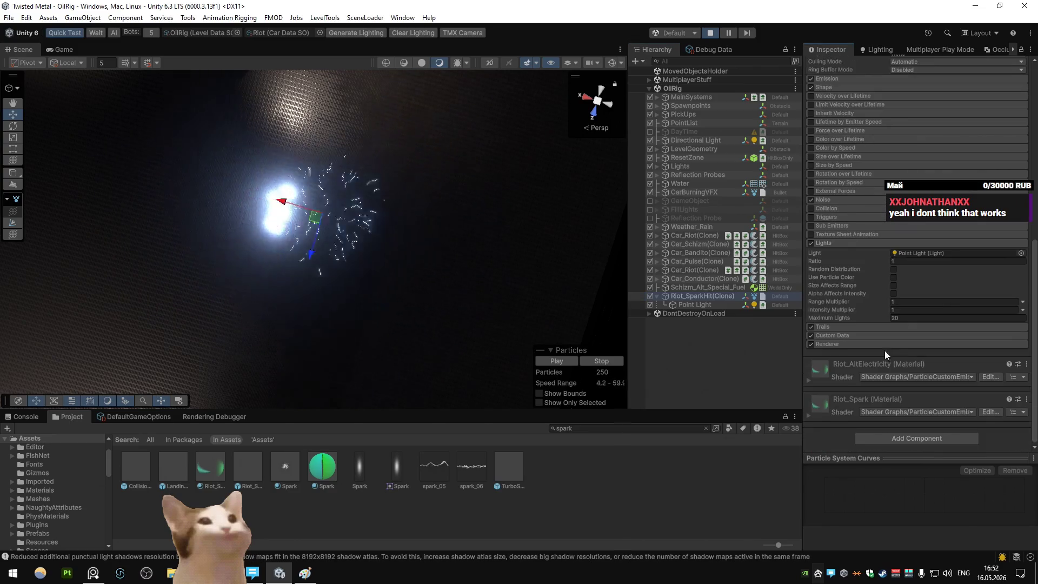
{"action": "left_click", "coordinate": [910, 318]}
{"action": "type", "text": "1"}
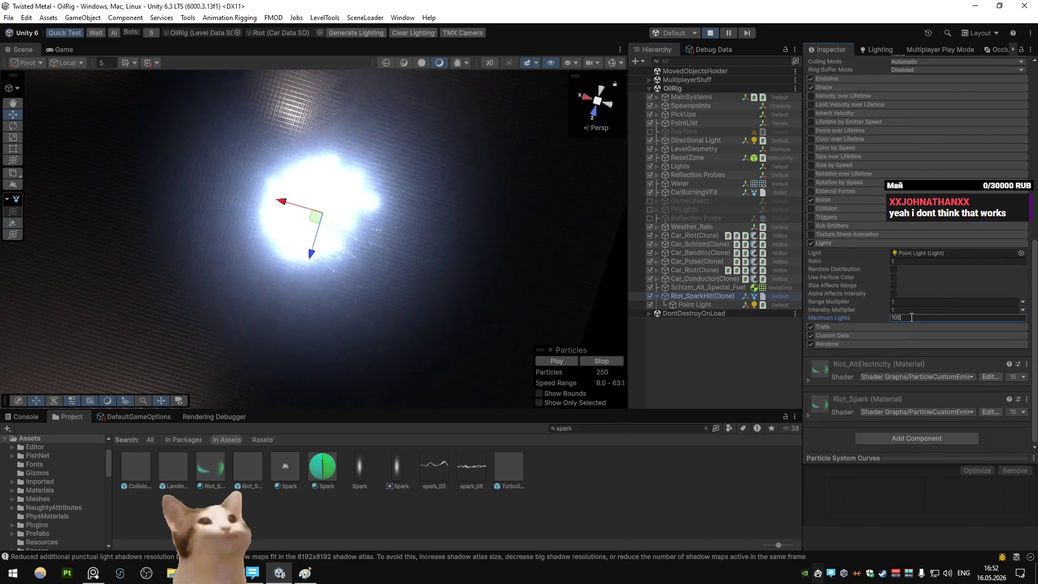
{"action": "type", "text": "00"}
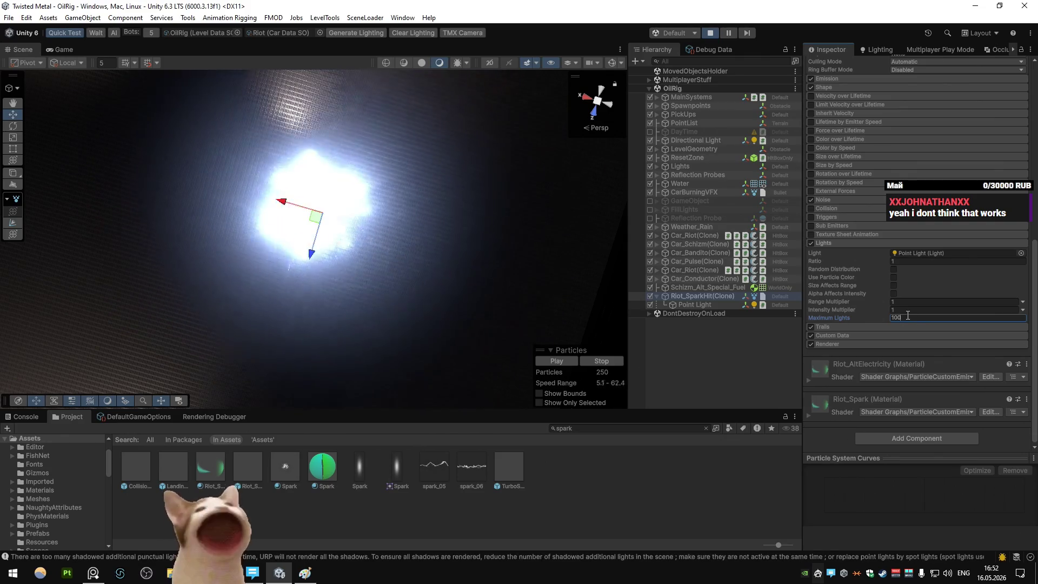
Set the Point Light intensity back to 5 and switch to the Game view
{"action": "left_click", "coordinate": [686, 304]}
{"action": "key", "text": "BackSpace"}
{"action": "mouse_move", "coordinate": [543, 228]}
{"action": "left_mouse_down"}
{"action": "mouse_move", "coordinate": [379, 162]}
{"action": "mouse_move", "coordinate": [153, 40]}
{"action": "mouse_move", "coordinate": [313, 67]}
{"action": "mouse_move", "coordinate": [374, 115]}
{"action": "left_mouse_up"}
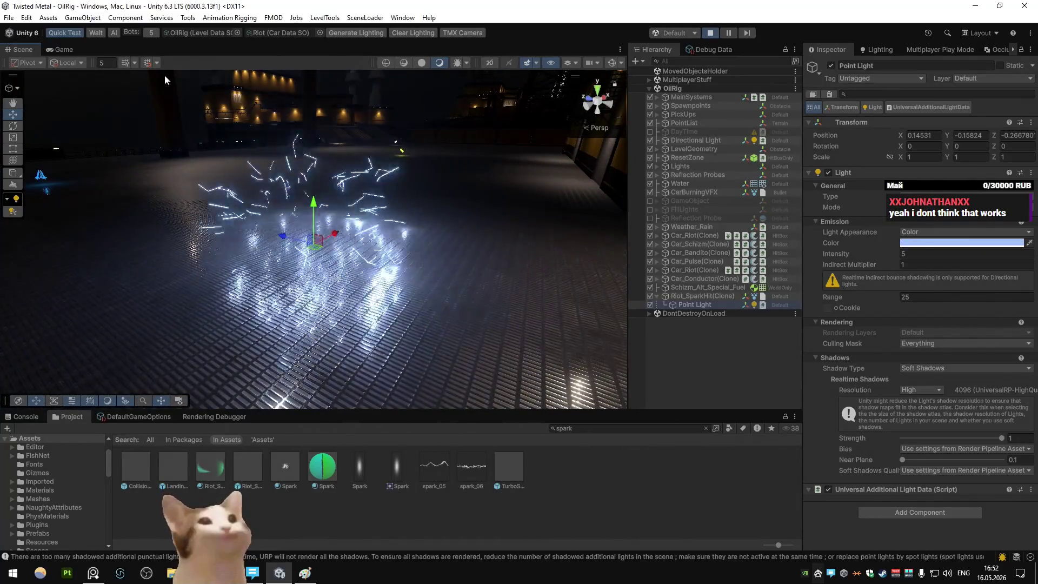
{"action": "key", "text": "ctrl+2"}
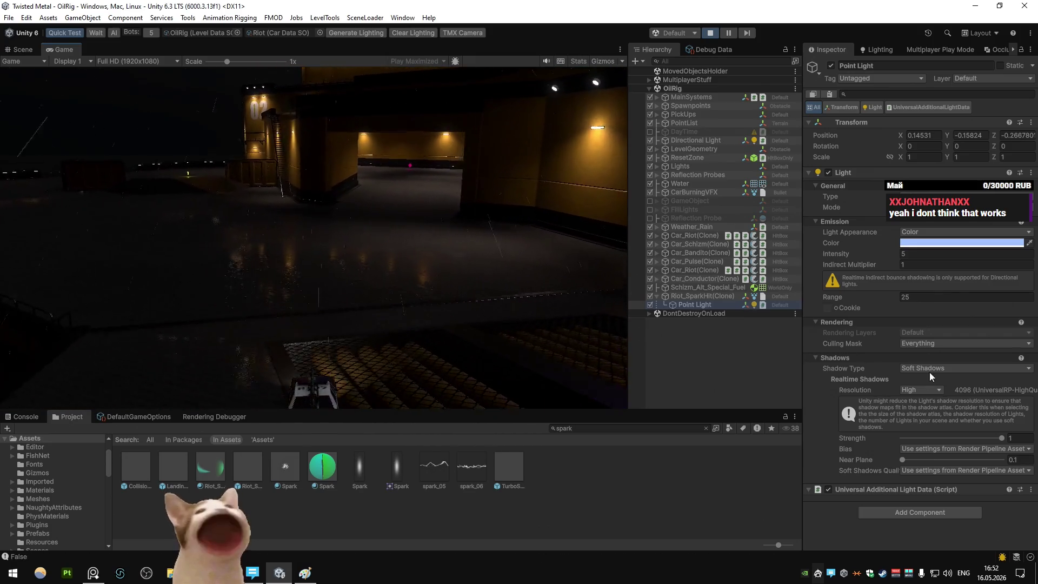
Set the Point Light's Shadow Type to No Shadows and unparent it from Riot_SparkHit(Clone)
{"action": "left_click", "coordinate": [965, 367]}
{"action": "left_click", "coordinate": [929, 378]}
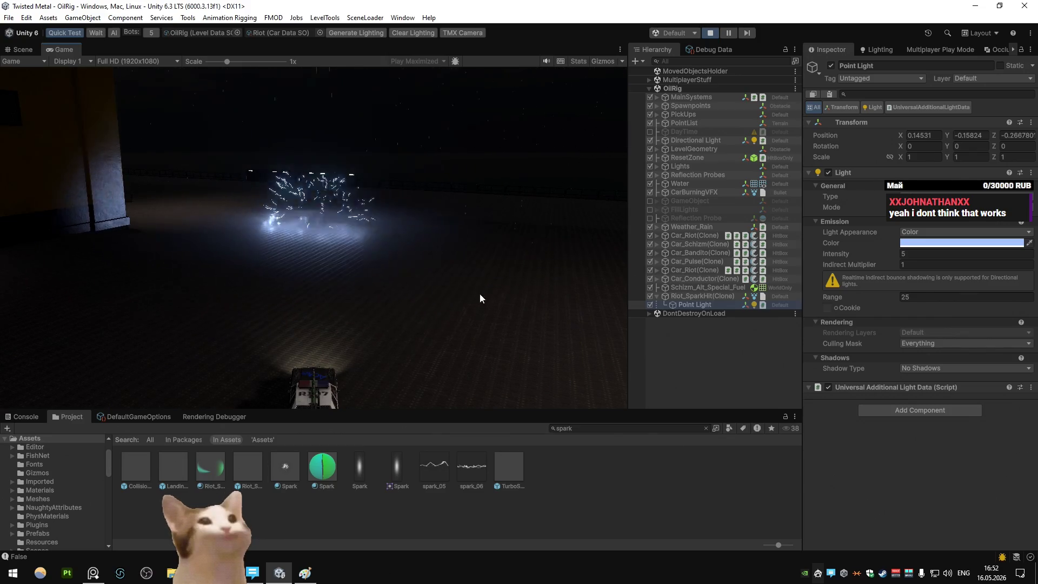
{"action": "mouse_move", "coordinate": [706, 304]}
{"action": "left_mouse_down"}
{"action": "mouse_move", "coordinate": [707, 289]}
{"action": "mouse_move", "coordinate": [707, 303]}
{"action": "mouse_move", "coordinate": [688, 293]}
{"action": "mouse_move", "coordinate": [692, 306]}
{"action": "left_mouse_up"}
Turn off the Lights module on Riot_SparkHit(Clone)'s particle system
{"action": "right_click", "coordinate": [865, 109]}
{"action": "right_click", "coordinate": [863, 121]}
{"action": "key", "text": "Escape"}
{"action": "left_click", "coordinate": [692, 305]}
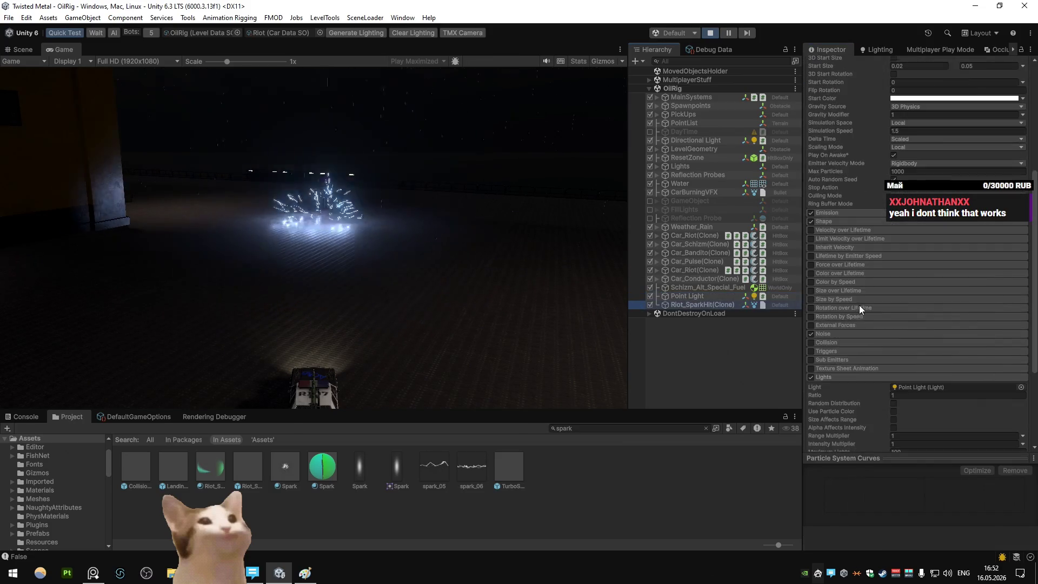
{"action": "left_click", "coordinate": [810, 377]}
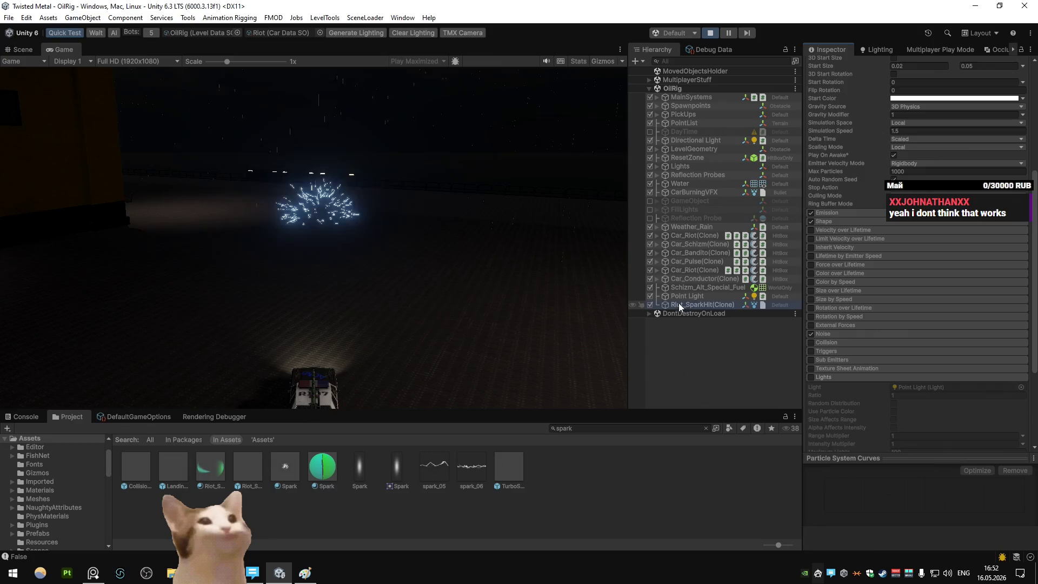
Frame the standalone Point Light in the scene and set its Range to 50
{"action": "double_click", "coordinate": [686, 296]}
{"action": "mouse_move", "coordinate": [308, 168]}
{"action": "left_mouse_down"}
{"action": "mouse_move", "coordinate": [411, 201]}
{"action": "mouse_move", "coordinate": [346, 203]}
{"action": "left_mouse_up"}
{"action": "left_click", "coordinate": [935, 253]}
{"action": "type", "text": "15"}
{"action": "key", "text": "BackSpace"}
{"action": "key", "text": "BackSpace"}
{"action": "type", "text": "25"}
{"action": "left_click", "coordinate": [920, 297]}
{"action": "type", "text": "50"}
{"action": "key", "text": "Return"}
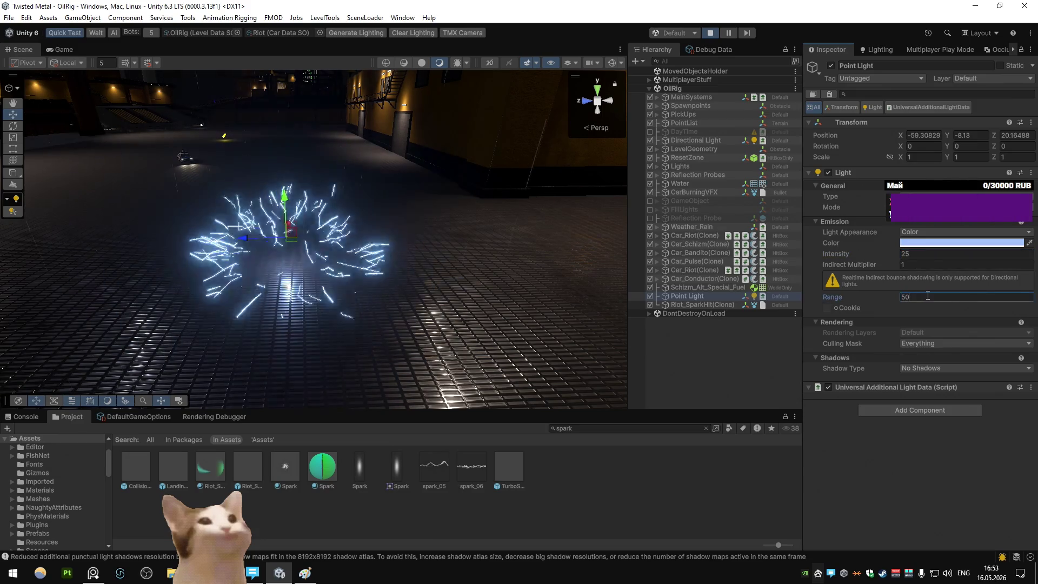
{"action": "left_click", "coordinate": [76, 50]}
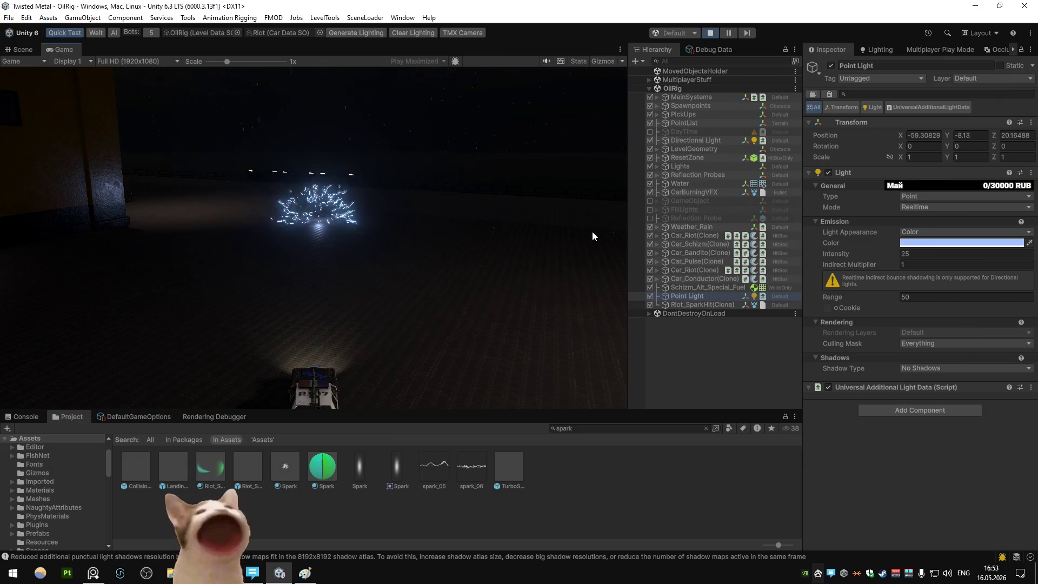
Raise the Point Light's Intensity to 200, then disable the light
{"action": "left_click", "coordinate": [920, 296]}
{"action": "type", "text": "100"}
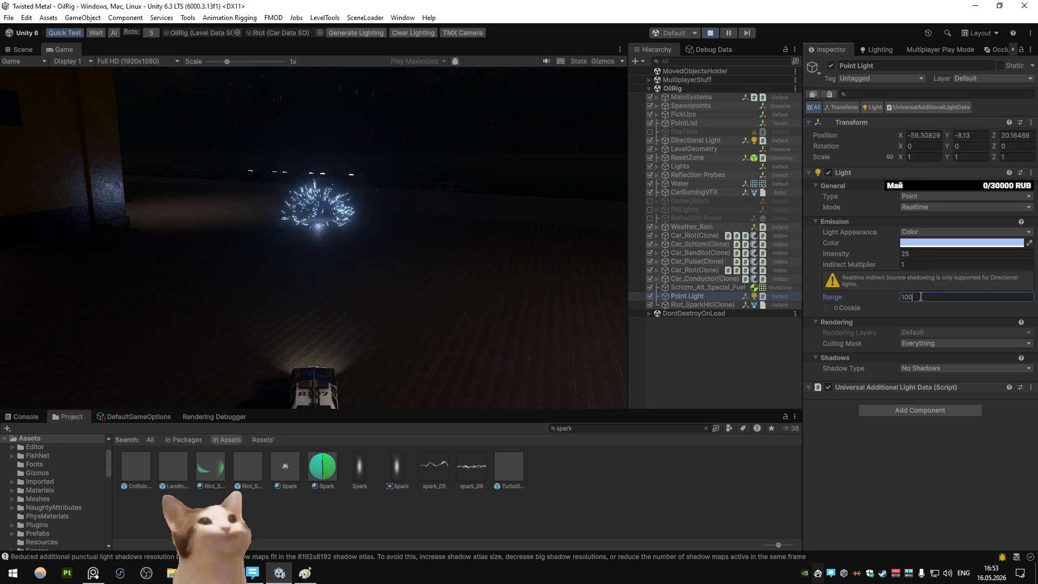
{"action": "key", "text": "BackSpace"}
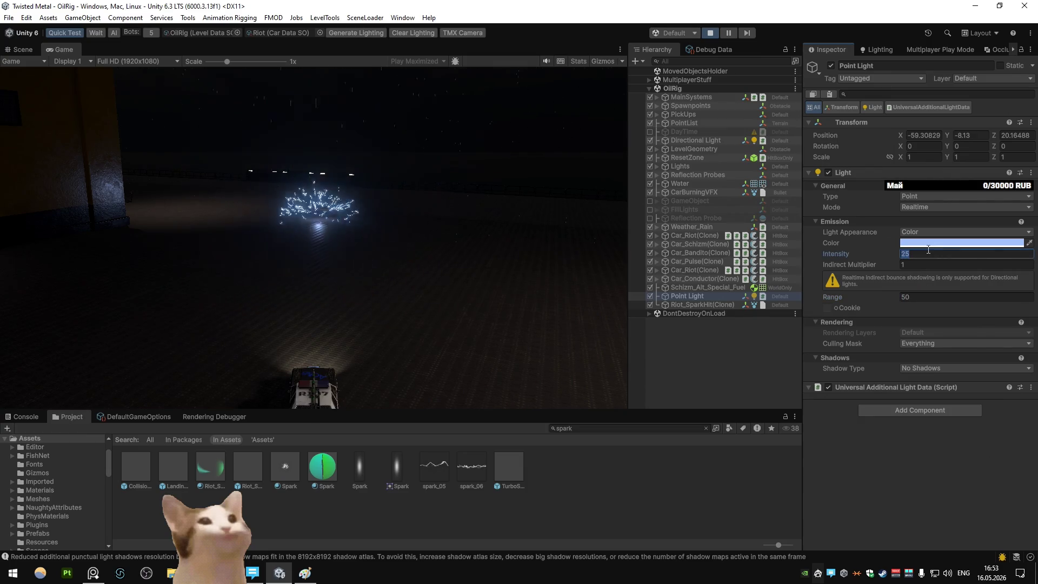
{"action": "key", "text": "BackSpace"}
{"action": "type", "text": "100"}
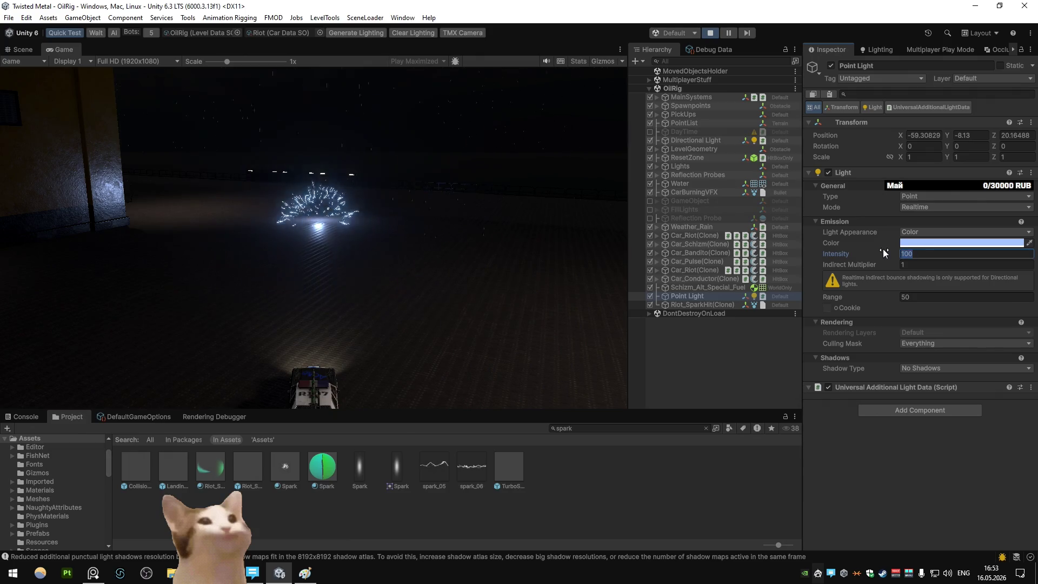
{"action": "type", "text": "200"}
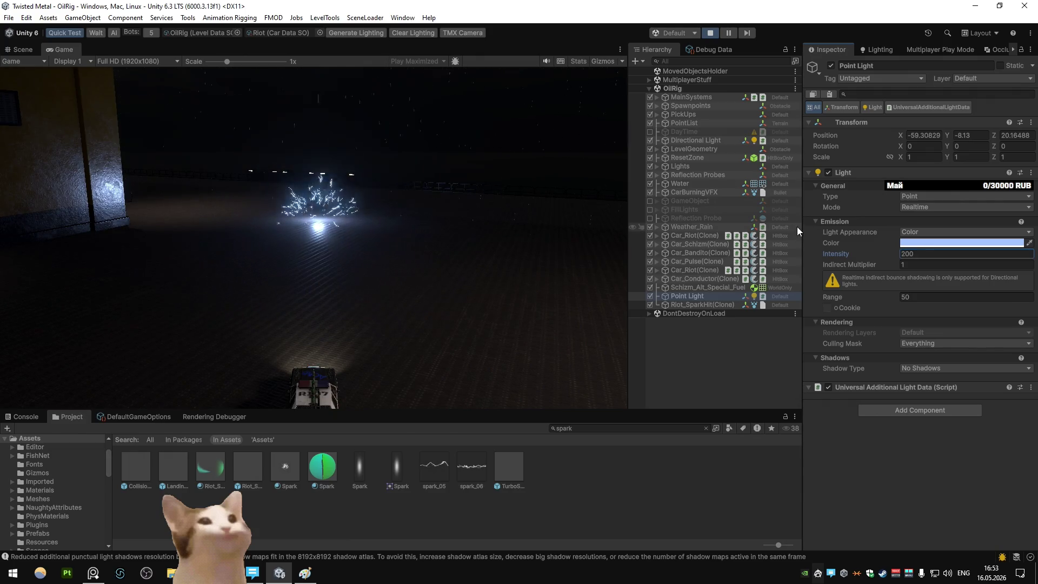
{"action": "left_click", "coordinate": [830, 66]}
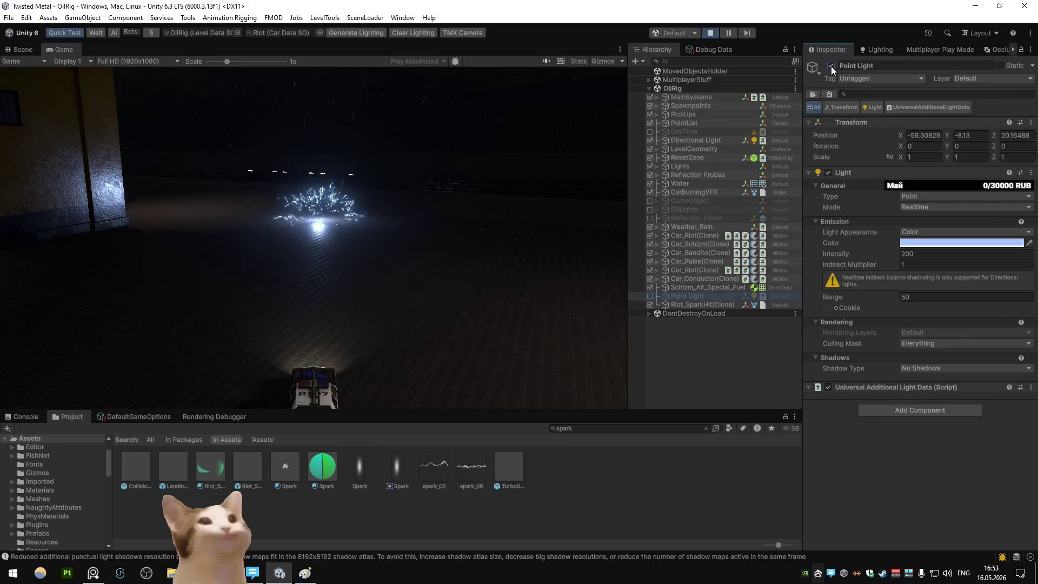
{"action": "key", "text": "Down"}
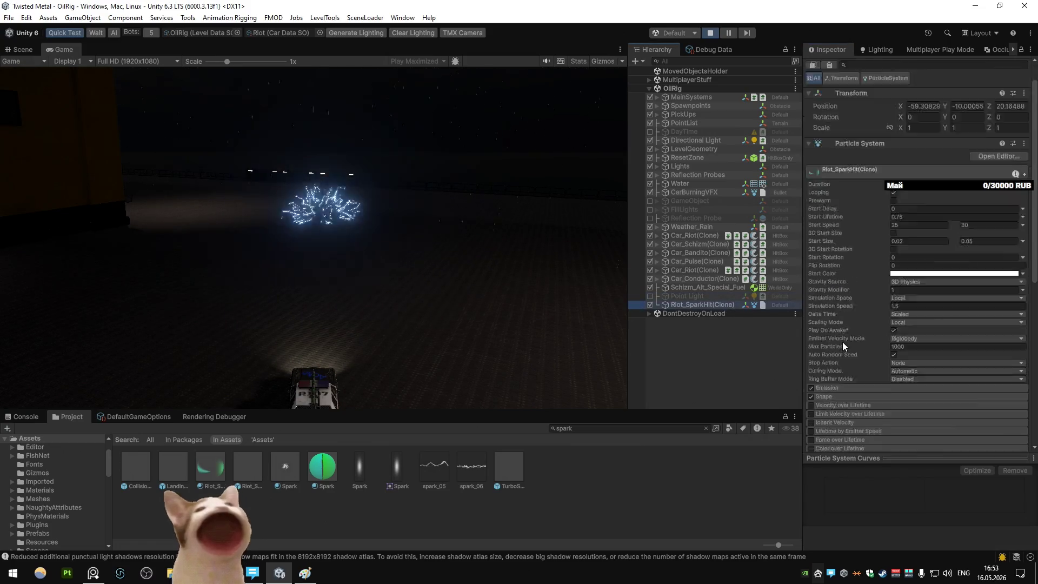
Copy the tuned Light component from the standalone Point Light
{"action": "scroll", "coordinate": [841, 342], "scroll_direction": "down", "scroll_amount": 10}
{"action": "left_click", "coordinate": [849, 333]}
{"action": "left_click", "coordinate": [849, 333]}
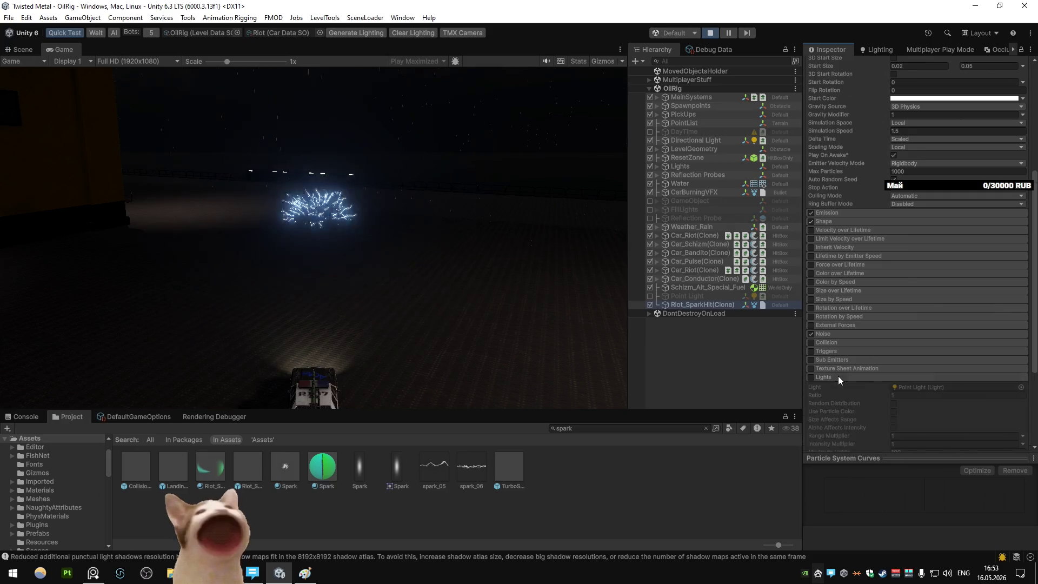
{"action": "scroll", "coordinate": [926, 235], "scroll_direction": "down", "scroll_amount": 5}
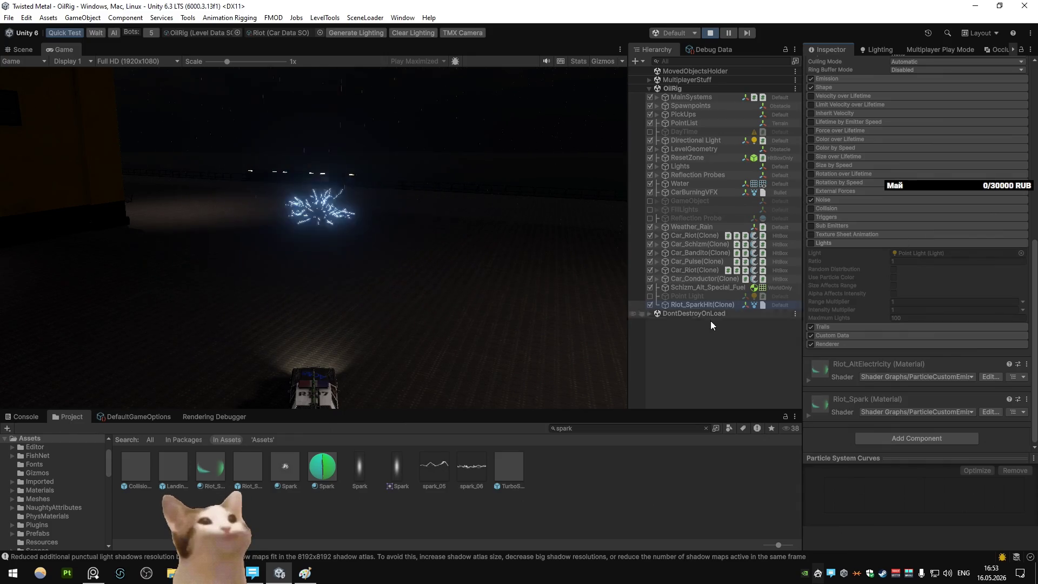
{"action": "left_click", "coordinate": [693, 297]}
{"action": "right_click", "coordinate": [693, 297]}
{"action": "left_click", "coordinate": [1031, 172]}
{"action": "left_click", "coordinate": [932, 244]}
Paste the copied light values onto the Riot_SparkHit prefab's Point Light
{"action": "double_click", "coordinate": [212, 463]}
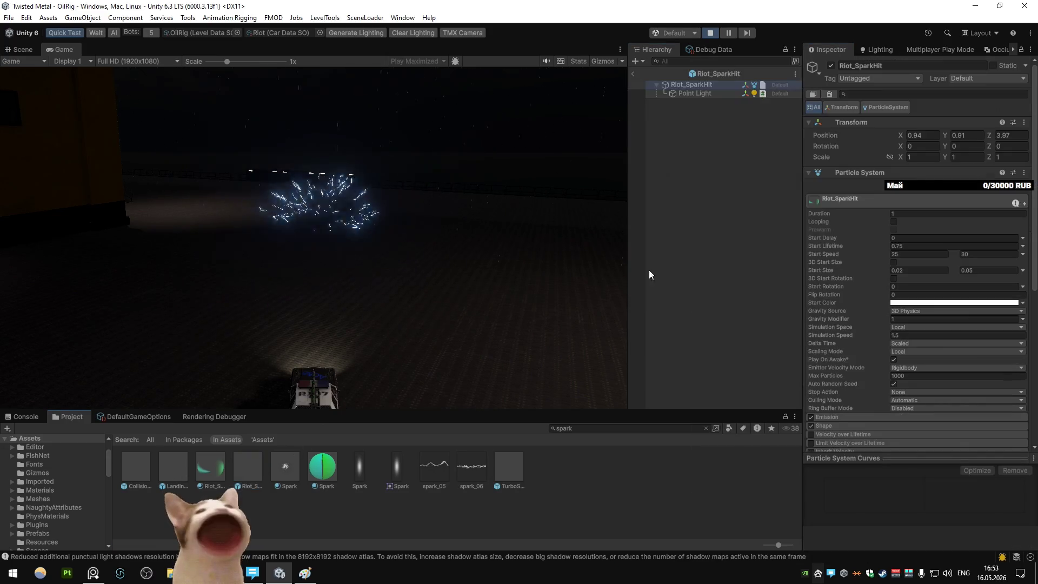
{"action": "left_click", "coordinate": [701, 95]}
{"action": "right_click", "coordinate": [877, 174]}
{"action": "left_click", "coordinate": [929, 267]}
Set the prefab's Stop Action to Destroy, then exit prefab editing and save
{"action": "left_click", "coordinate": [700, 86]}
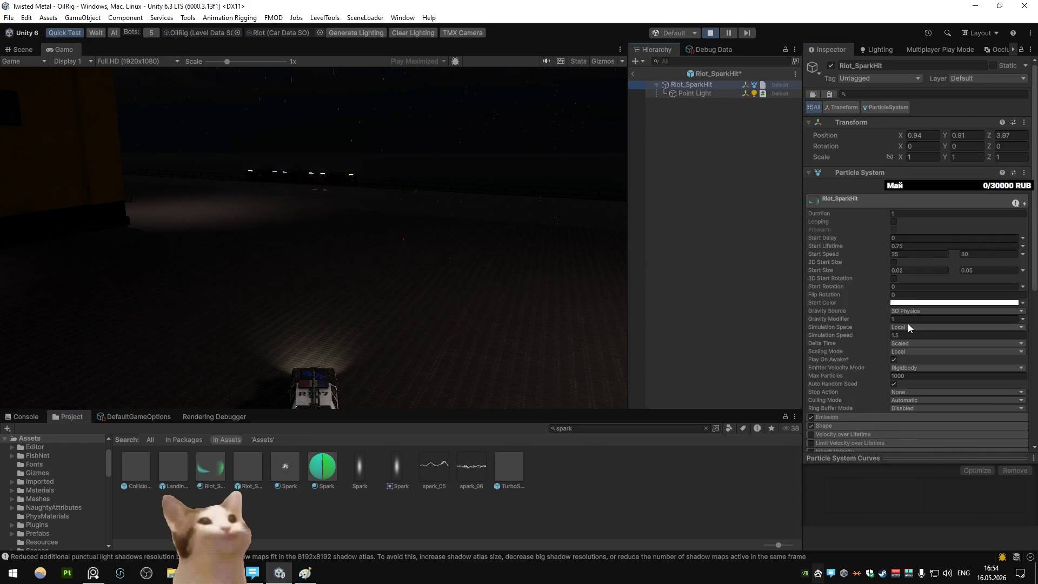
{"action": "left_click", "coordinate": [904, 392]}
{"action": "left_click", "coordinate": [913, 431]}
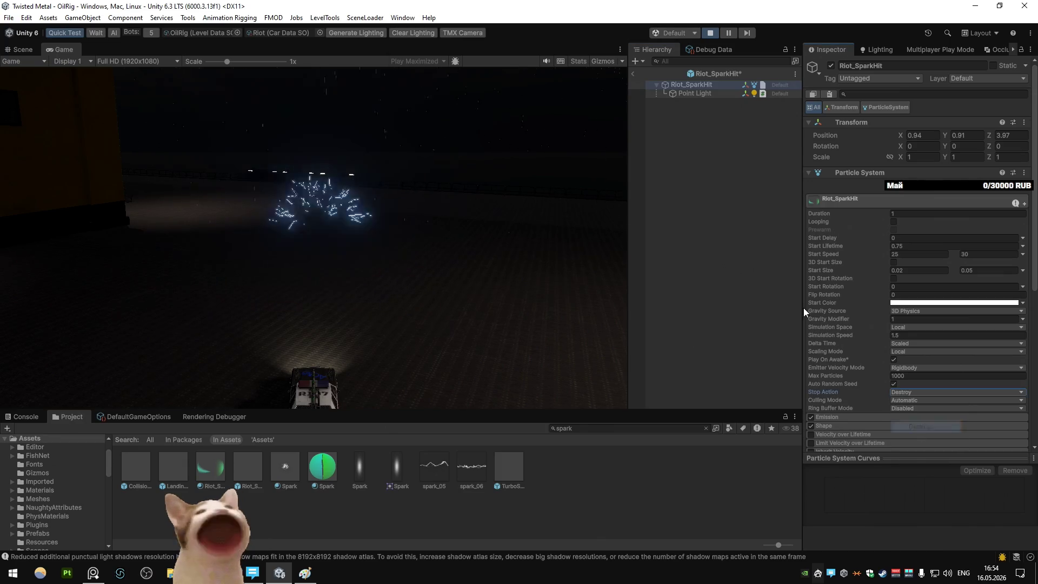
{"action": "left_click", "coordinate": [634, 73]}
{"action": "left_click", "coordinate": [484, 301]}
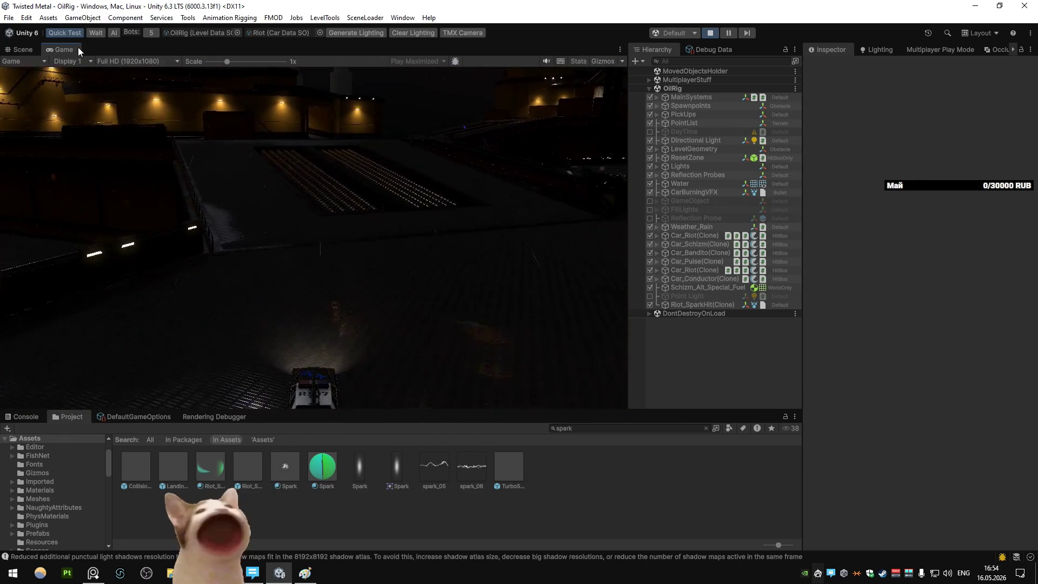
Maximize the Game view, drive with WASD firing specials at Bandito, then restore the layout
{"action": "double_click", "coordinate": [76, 48]}
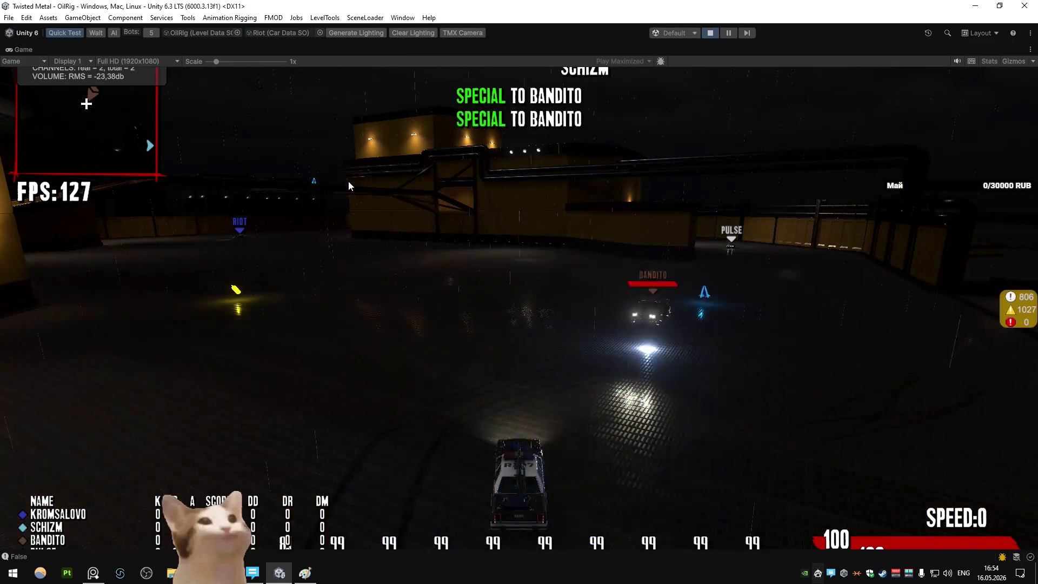
{"action": "key", "text": "w"}
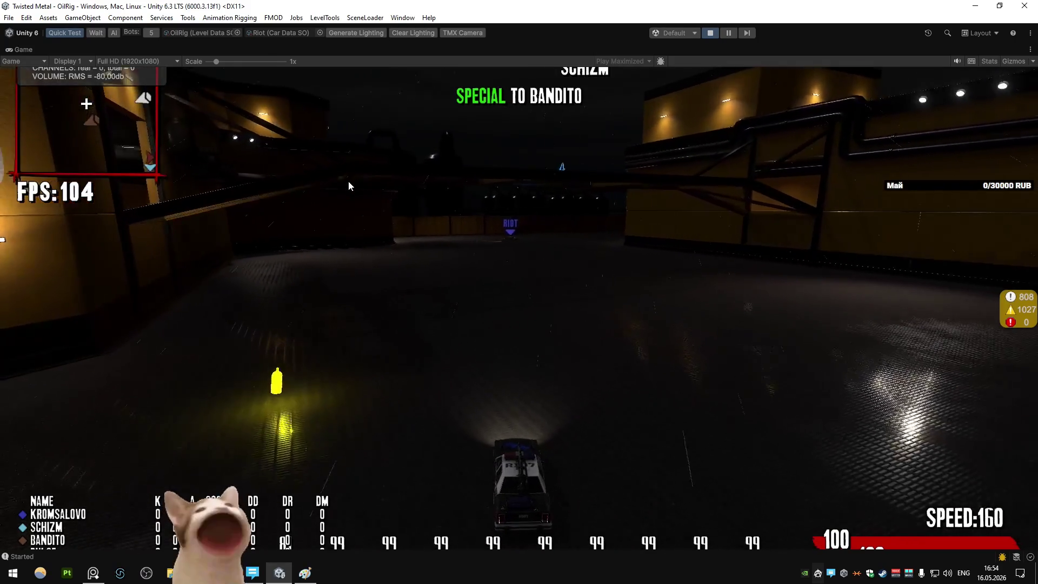
{"action": "key", "text": "d"}
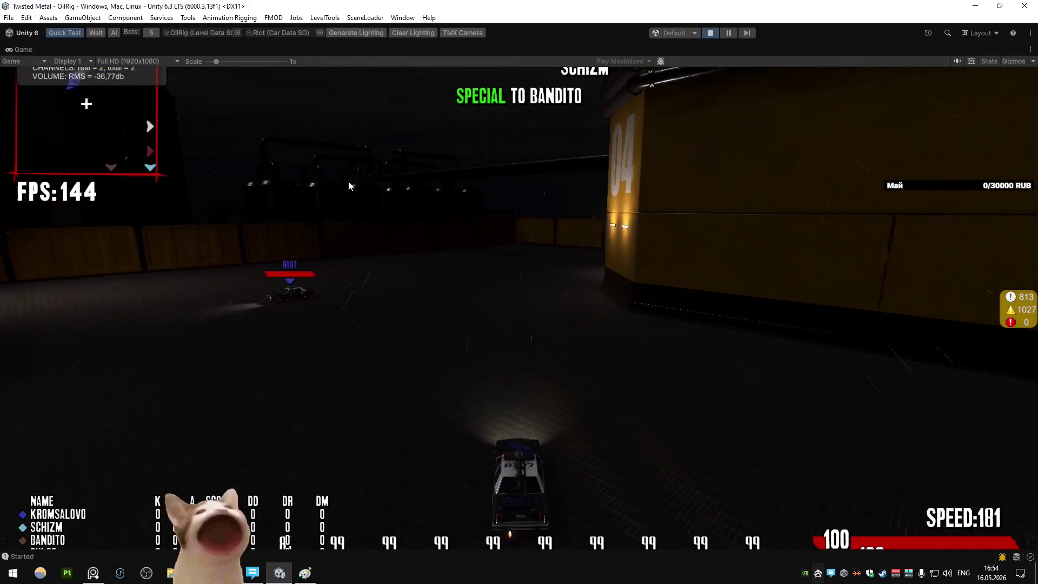
{"action": "key", "text": "a"}
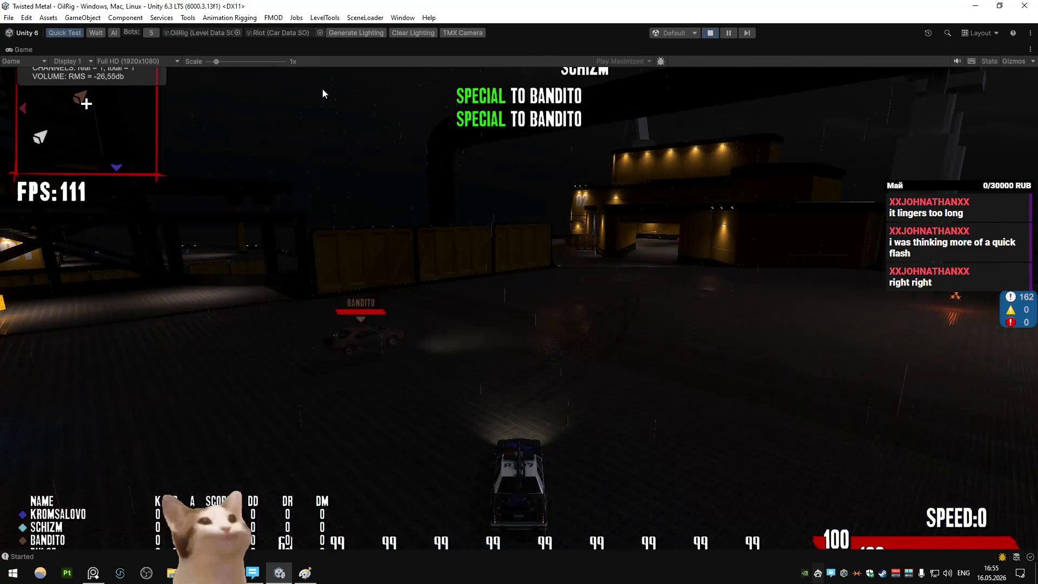
{"action": "right_click", "coordinate": [22, 49]}
{"action": "left_click", "coordinate": [54, 83]}
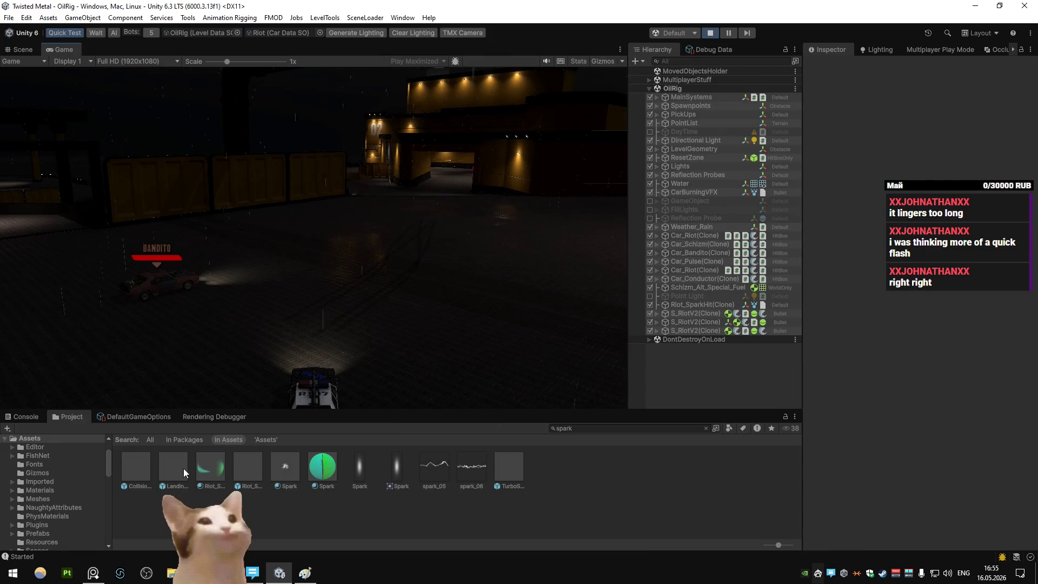
Inspect the Riot_SparkHit prefab's Emission settings while firing a special at Bandito
{"action": "left_click", "coordinate": [248, 468]}
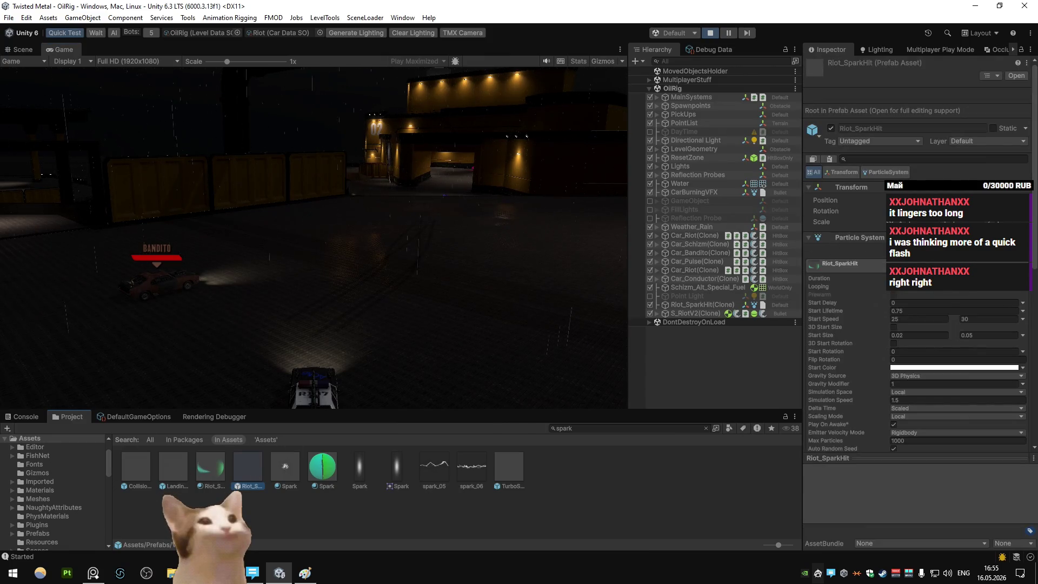
{"action": "scroll", "coordinate": [861, 307], "scroll_direction": "down", "scroll_amount": 3}
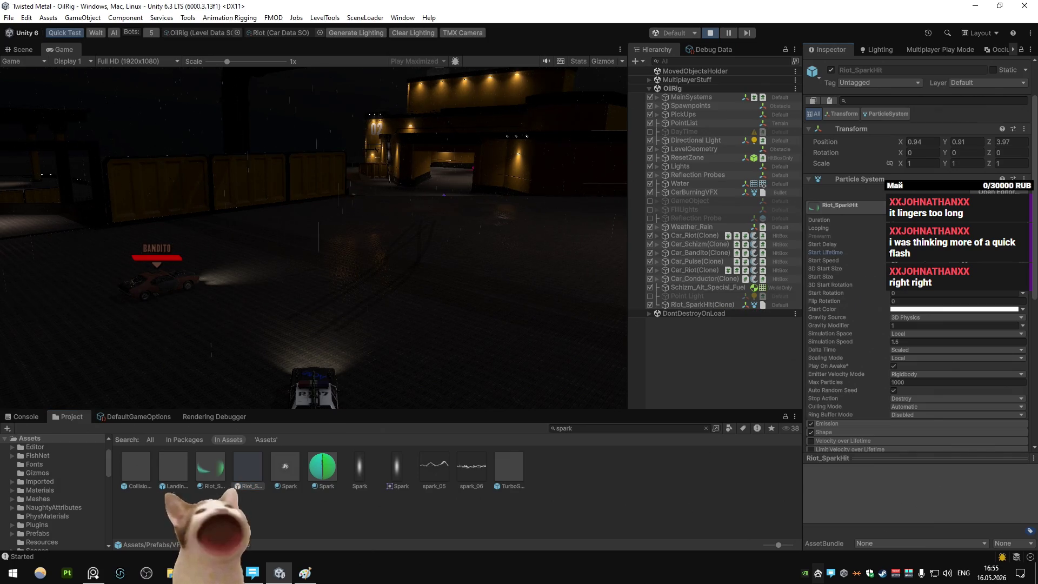
{"action": "left_click", "coordinate": [486, 206]}
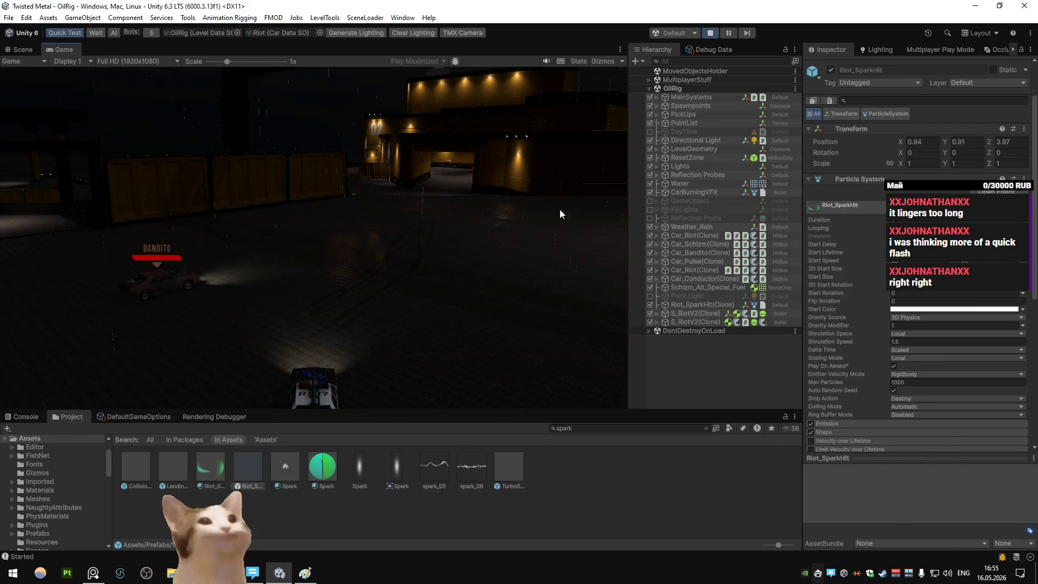
{"action": "scroll", "coordinate": [862, 331], "scroll_direction": "down", "scroll_amount": 3}
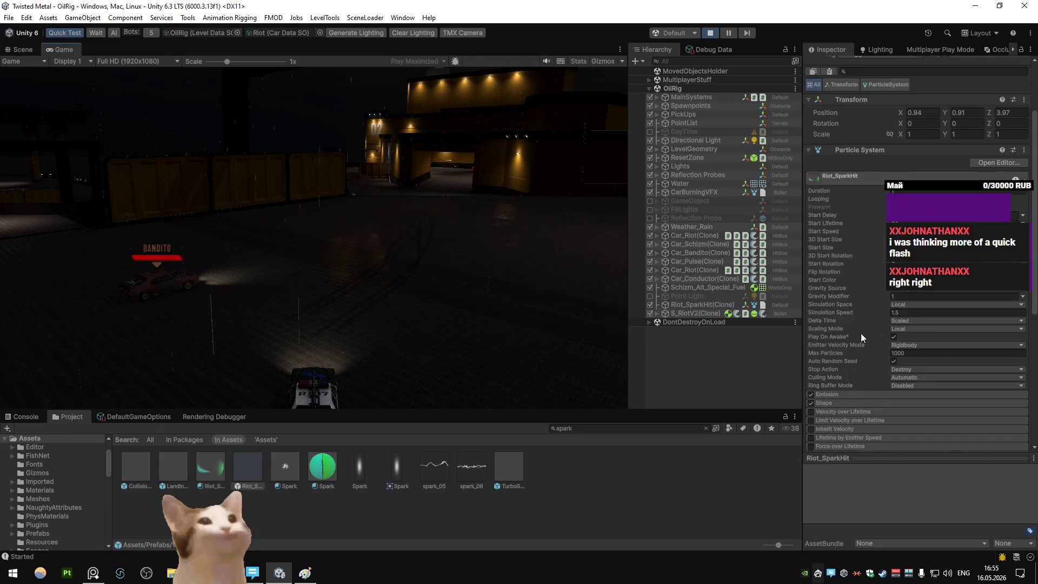
{"action": "left_click", "coordinate": [833, 365]}
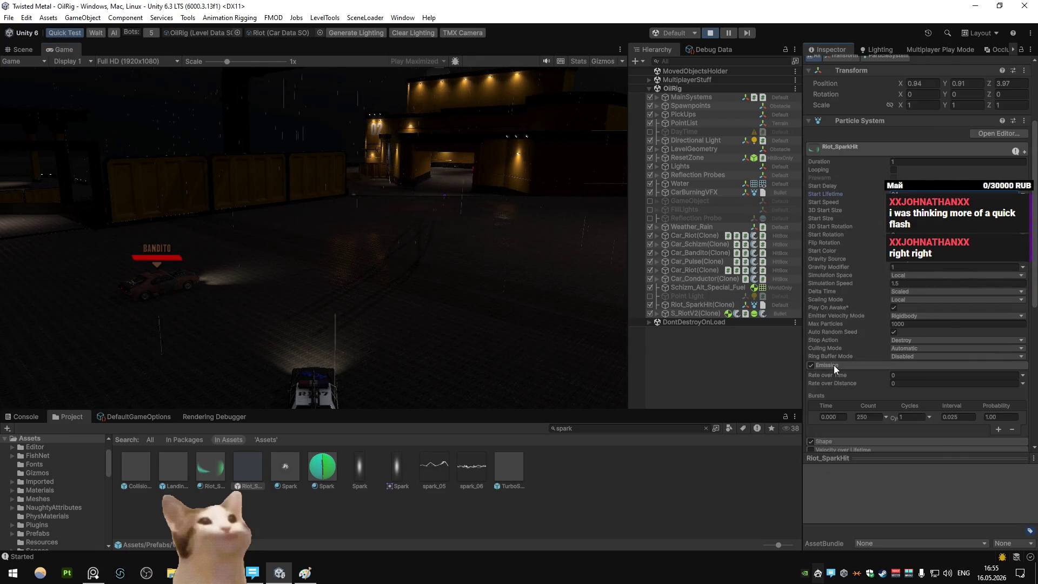
{"action": "left_click", "coordinate": [833, 365]}
{"action": "scroll", "coordinate": [854, 267], "scroll_direction": "up", "scroll_amount": 3}
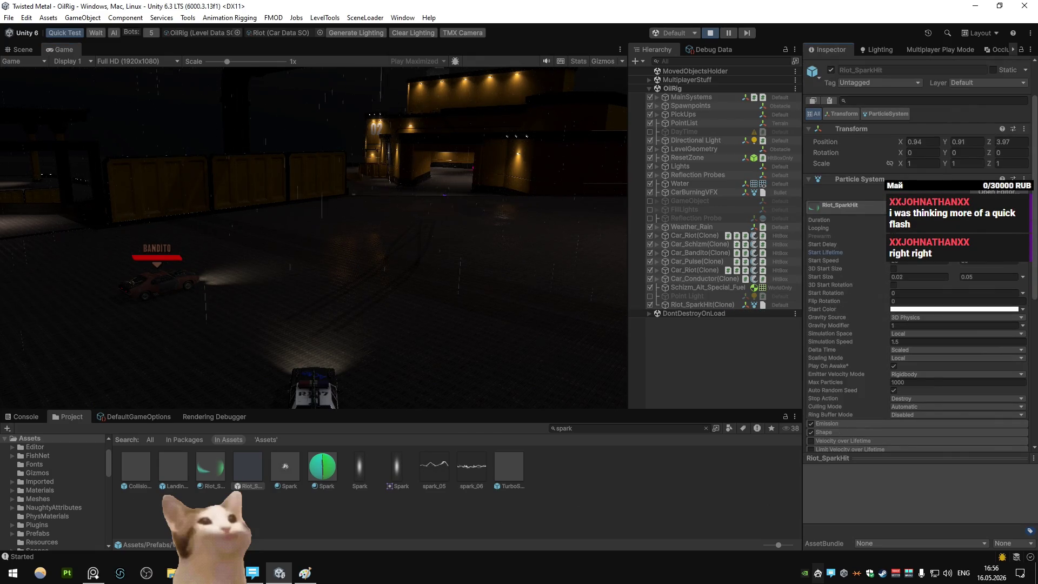
Fire the Riot lightning special at Bandito five more times to watch the spark hits
{"action": "left_click", "coordinate": [440, 171]}
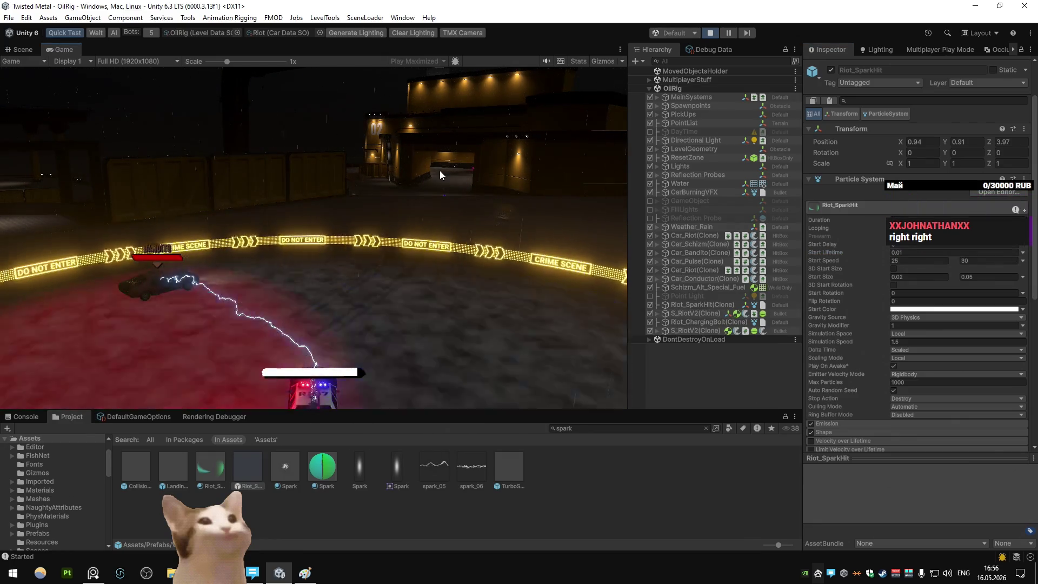
{"action": "left_click", "coordinate": [439, 171]}
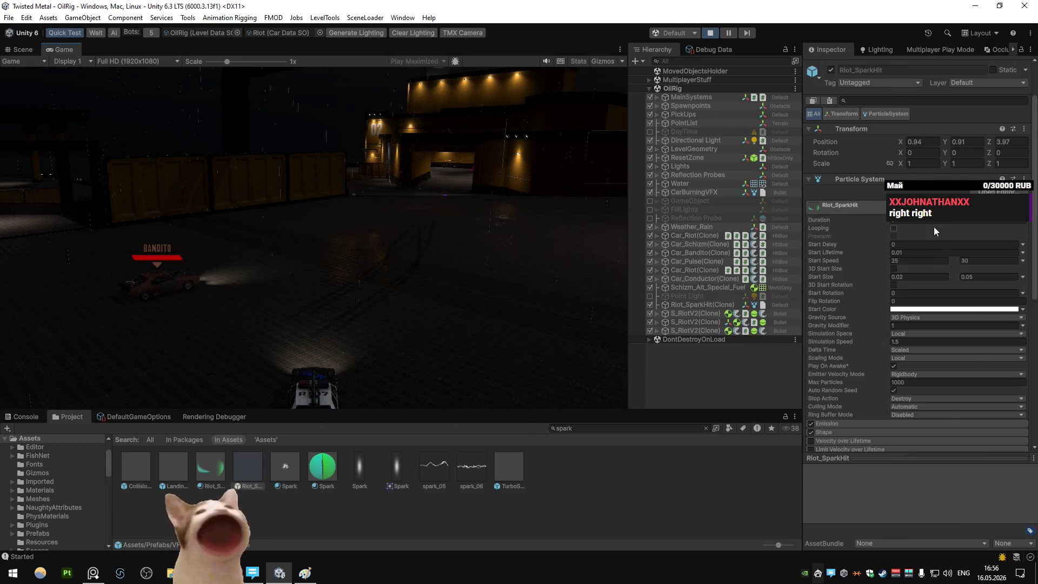
{"action": "left_click", "coordinate": [442, 171]}
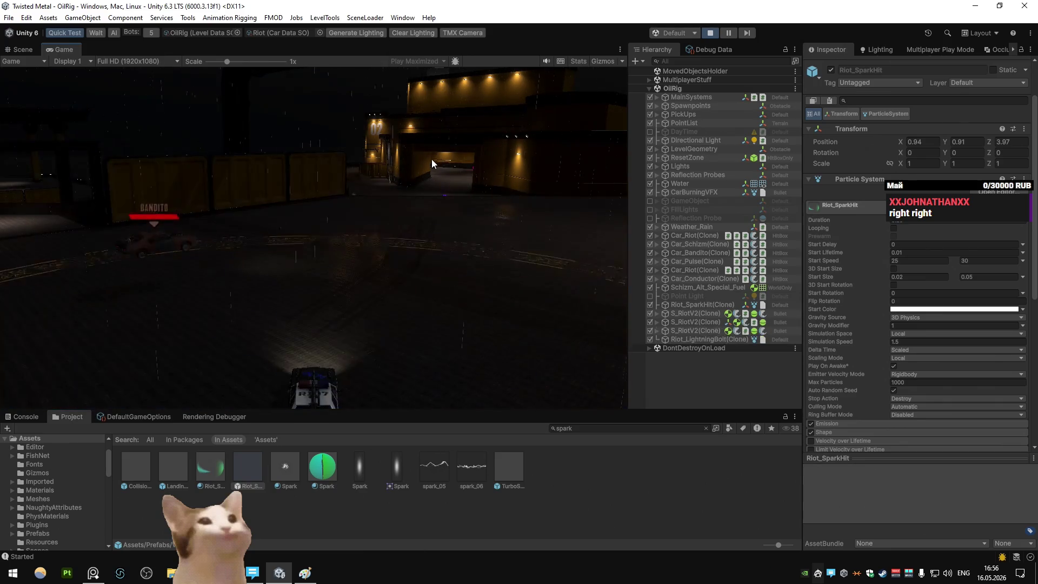
{"action": "left_click", "coordinate": [548, 198]}
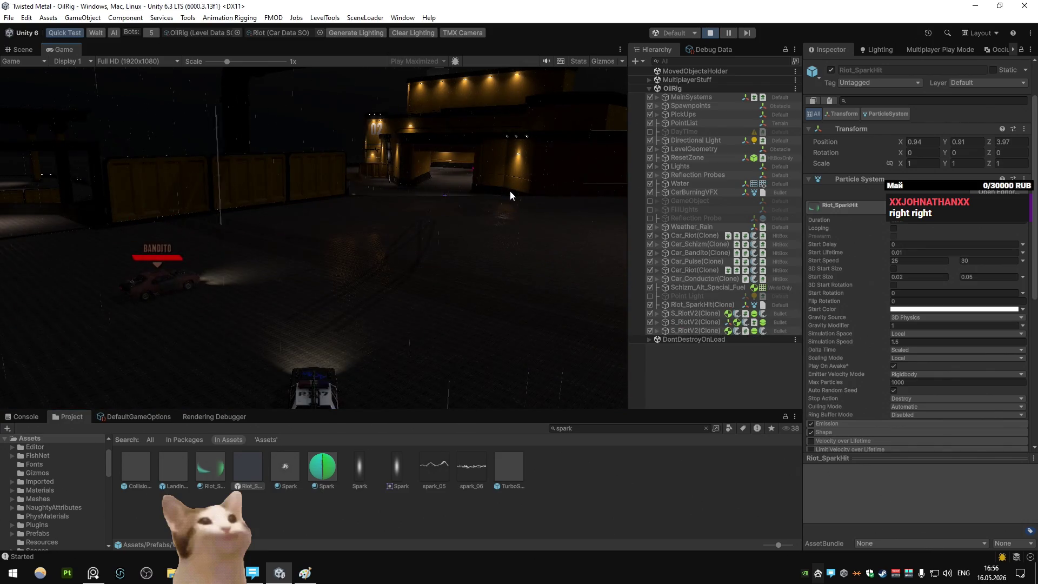
{"action": "left_click", "coordinate": [543, 223]}
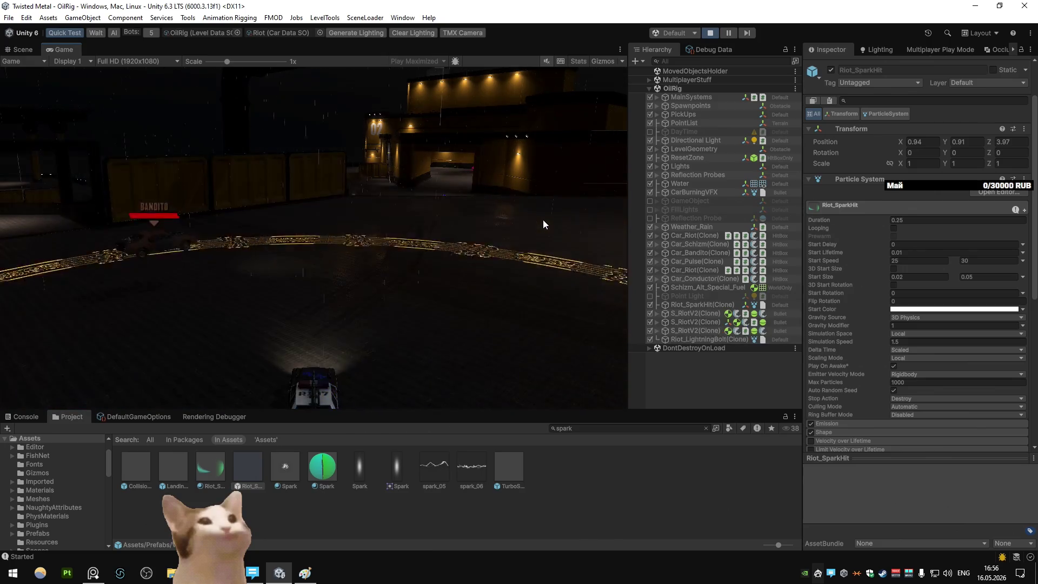
Set the Riot_SparkHit Duration to 1 and Start Lifetime to 0.75
{"action": "left_click", "coordinate": [915, 220]}
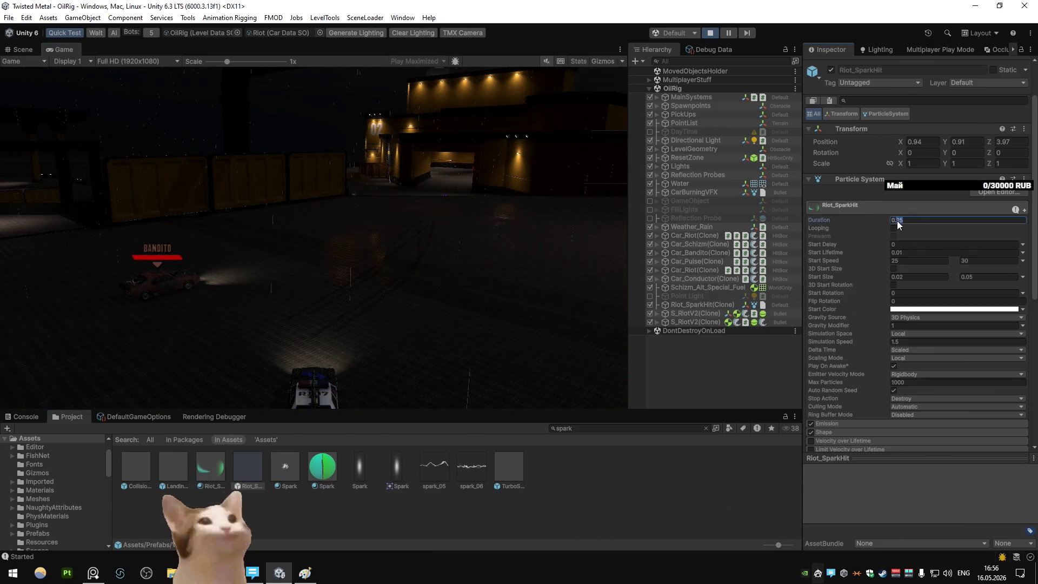
{"action": "type", "text": "0.5"}
{"action": "left_click", "coordinate": [484, 206]}
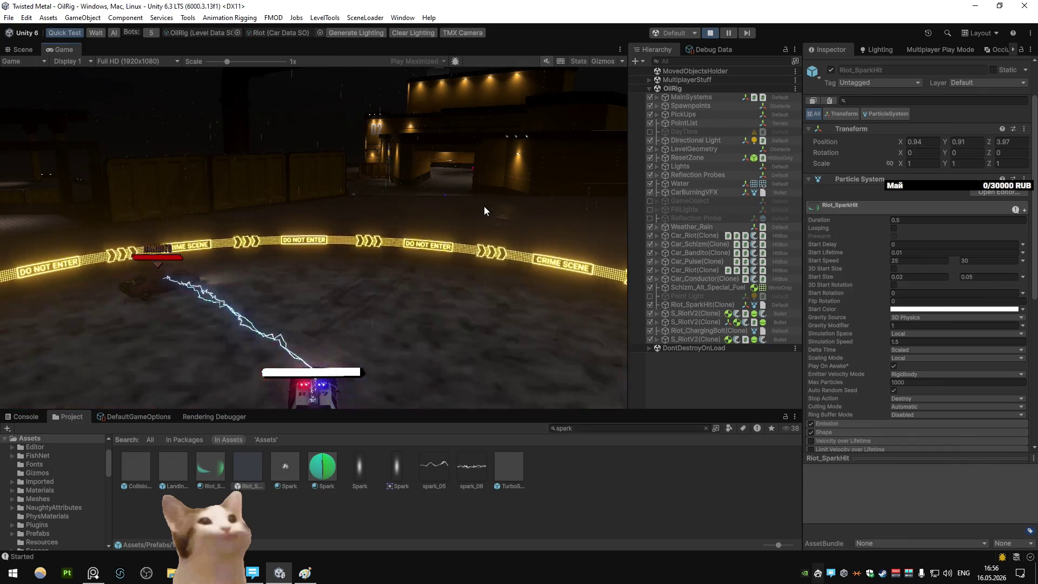
{"action": "left_click", "coordinate": [484, 206]}
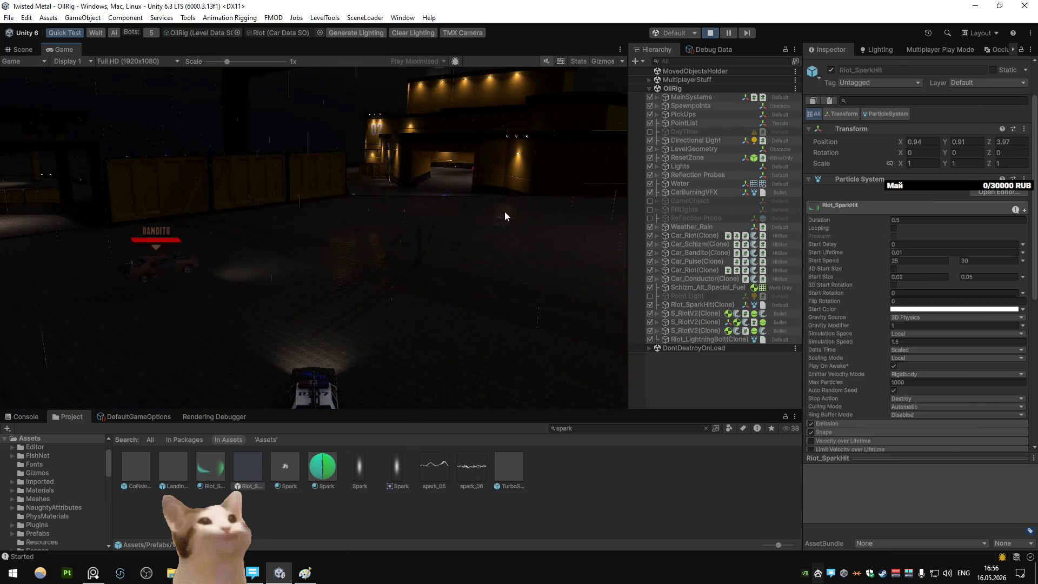
{"action": "key", "text": "ctrl+z"}
{"action": "key", "text": "ctrl+z"}
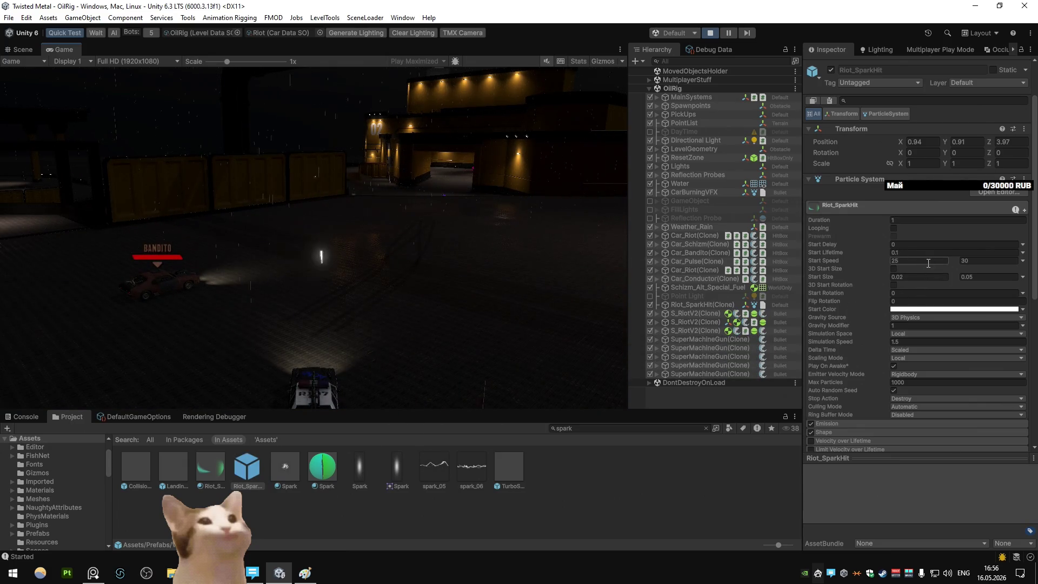
Fire the lightning special three times at Bandito, then drive into the lit corridor
{"action": "left_click", "coordinate": [440, 203]}
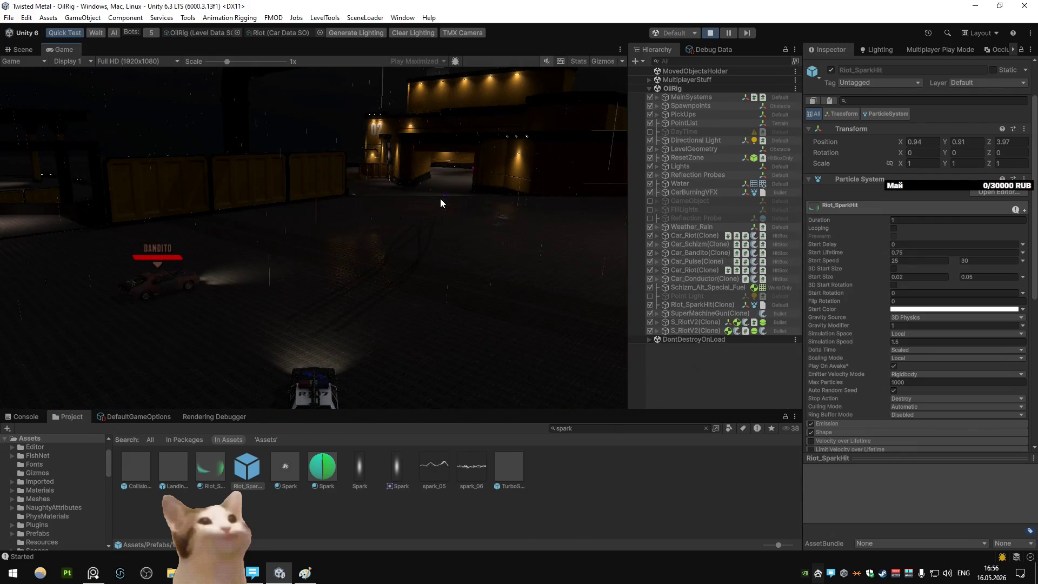
{"action": "left_click", "coordinate": [440, 204]}
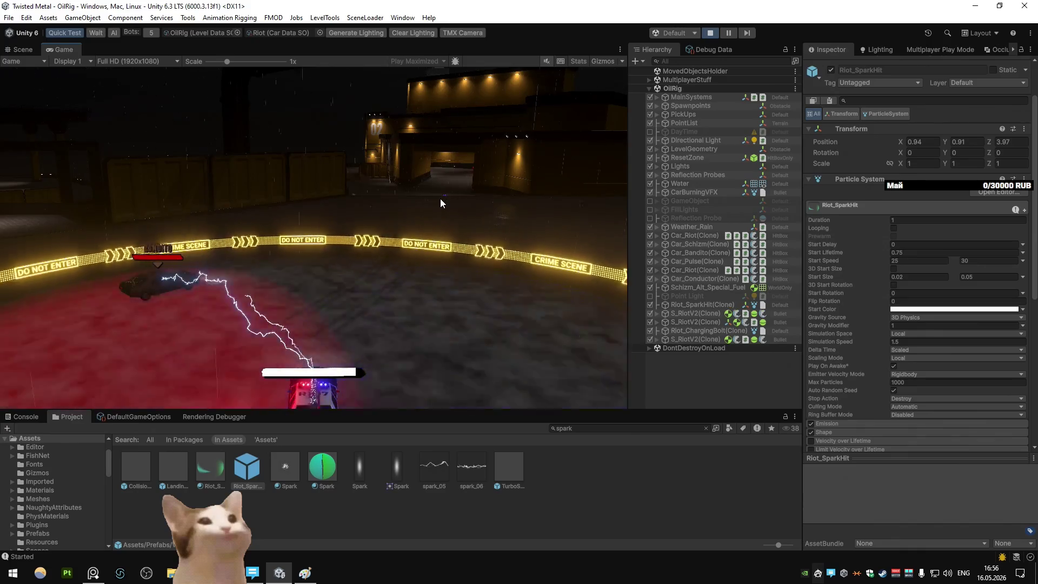
{"action": "left_click", "coordinate": [440, 203]}
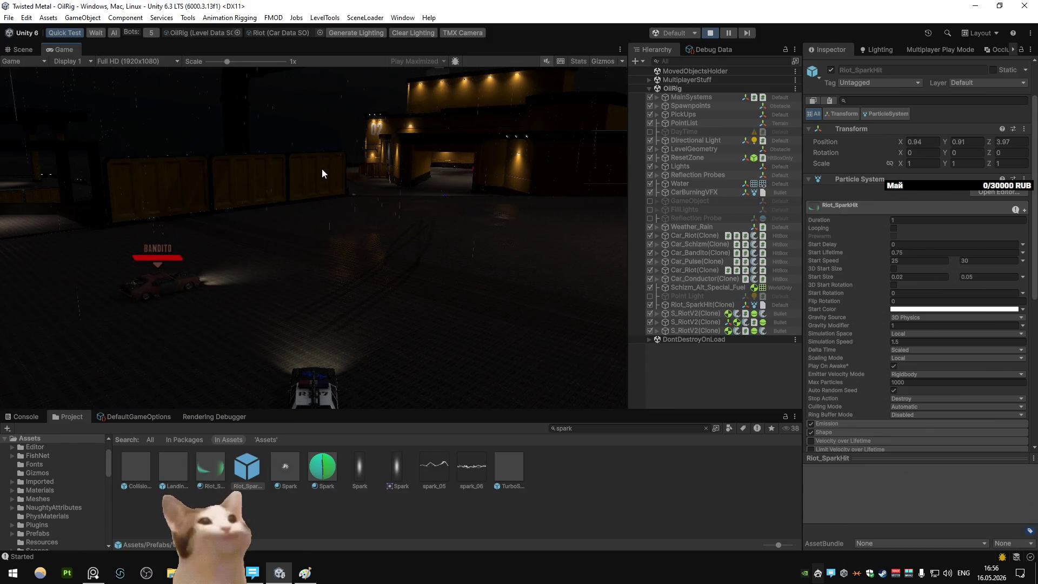
{"action": "key", "text": "d"}
{"action": "key", "text": "d"}
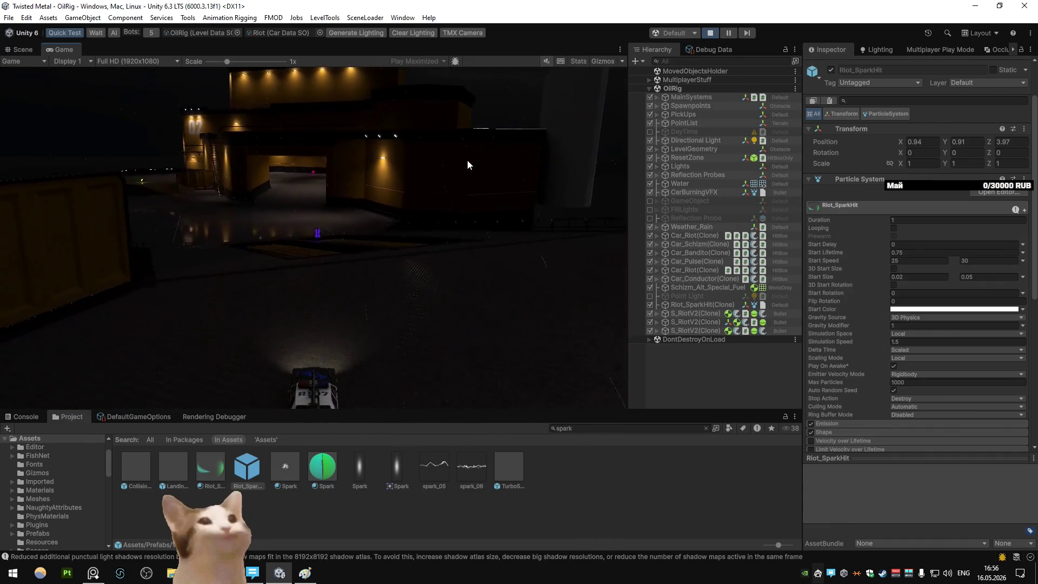
{"action": "key", "text": "a"}
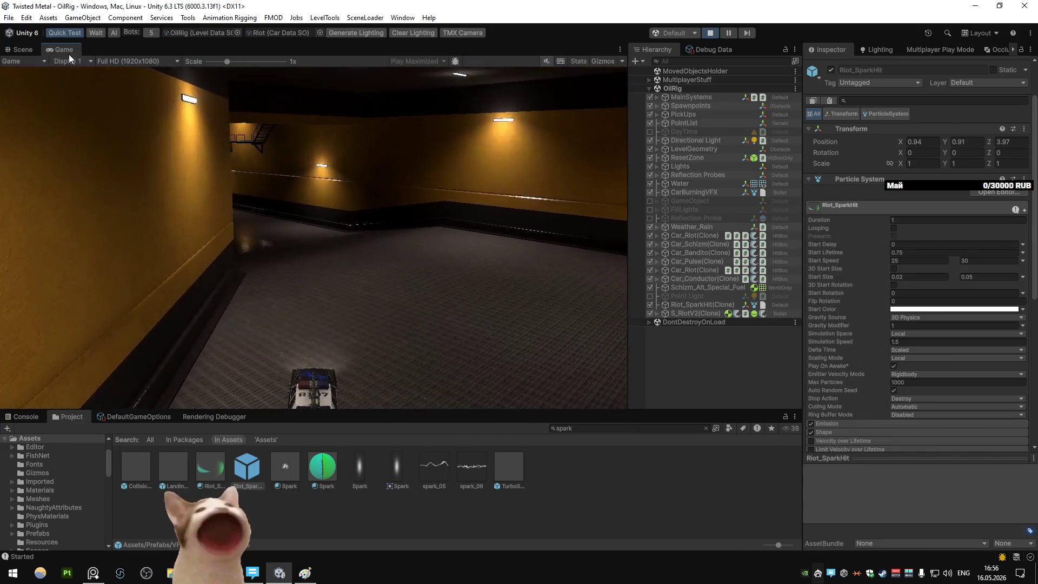
Maximize the Game view and drive Riot around the OilRig arena past the lit buildings
{"action": "right_click", "coordinate": [67, 51]}
{"action": "left_click", "coordinate": [89, 88]}
{"action": "key", "text": "w"}
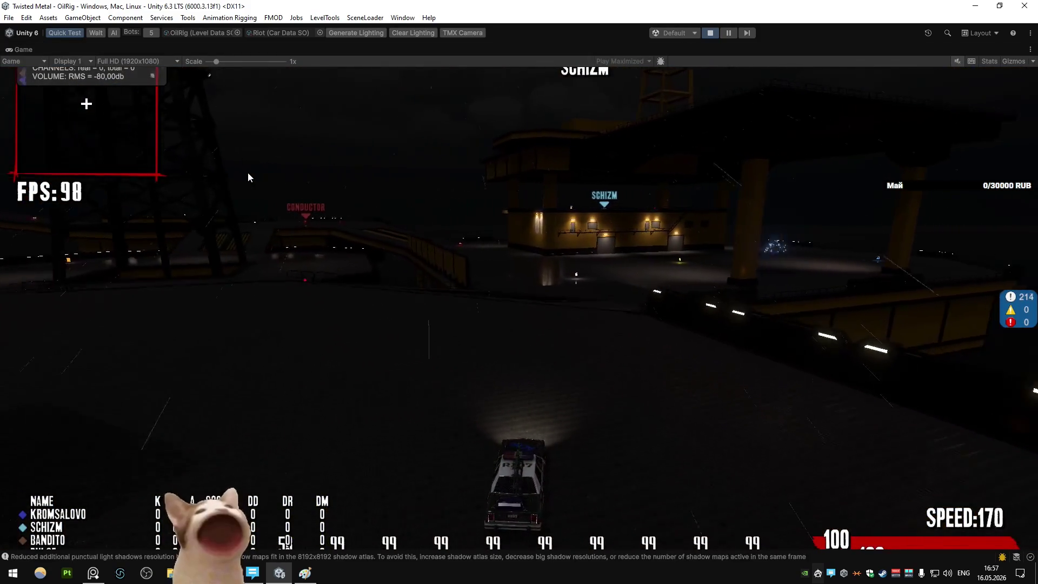
{"action": "key", "text": "d"}
{"action": "key", "text": "d"}
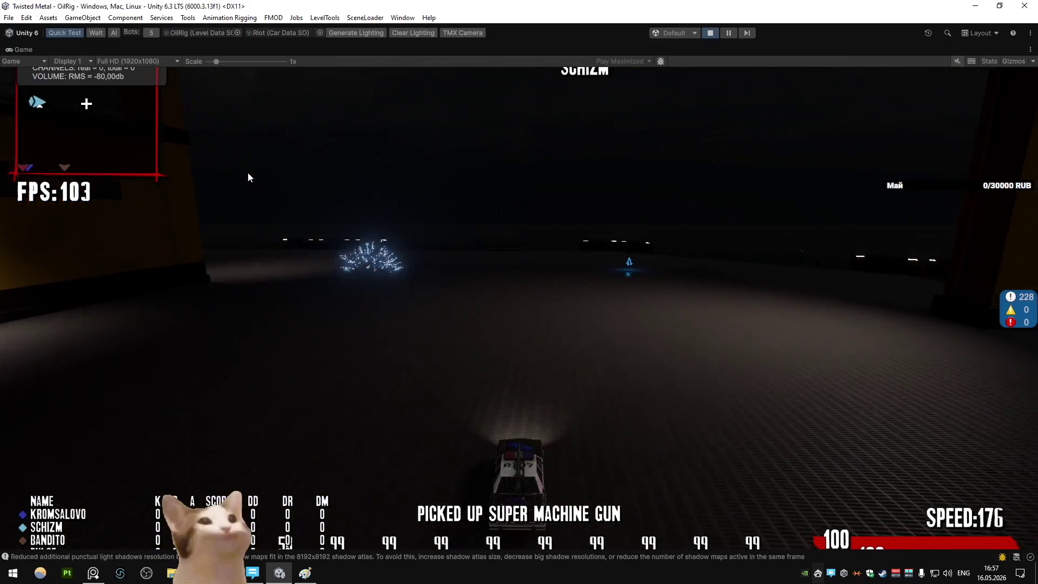
{"action": "key", "text": "a"}
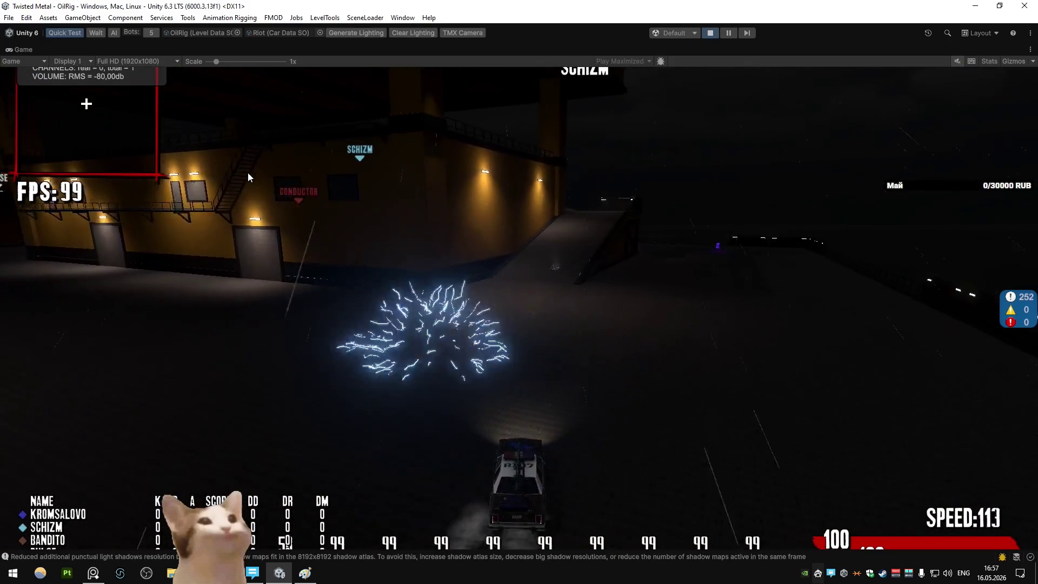
{"action": "key", "text": "w"}
{"action": "key", "text": "w"}
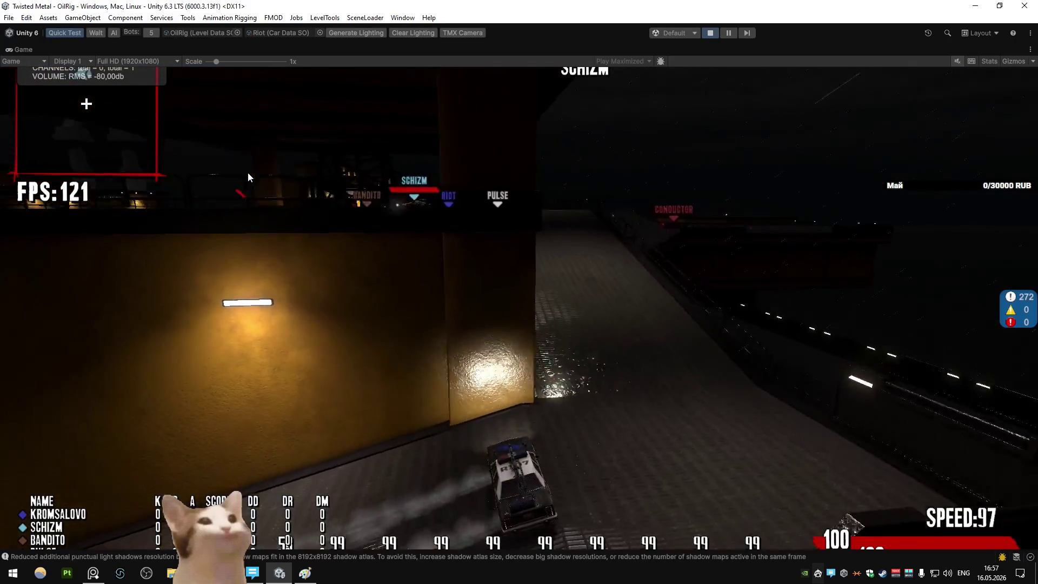
{"action": "key", "text": "a"}
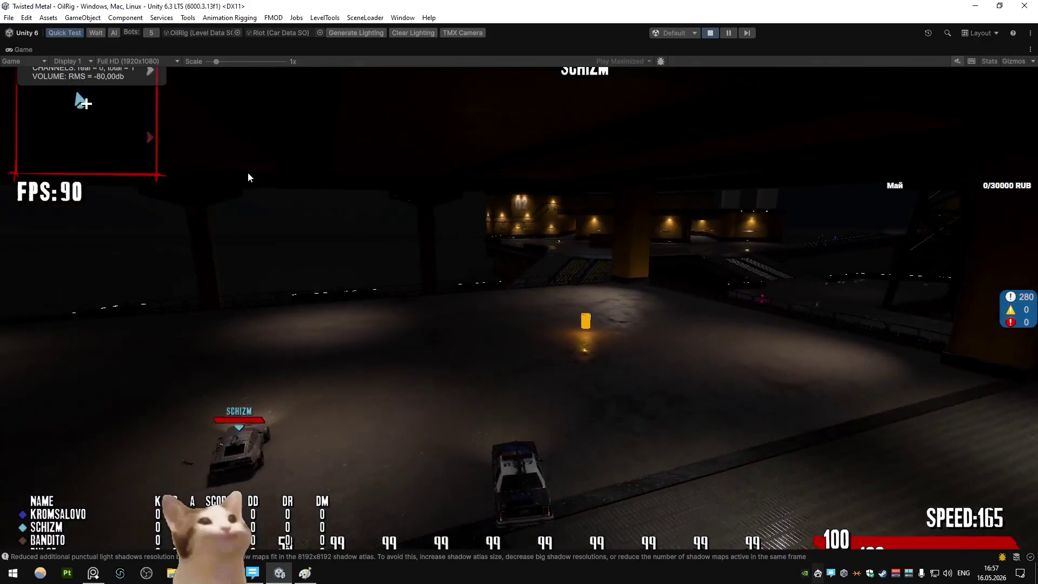
{"action": "key", "text": "w"}
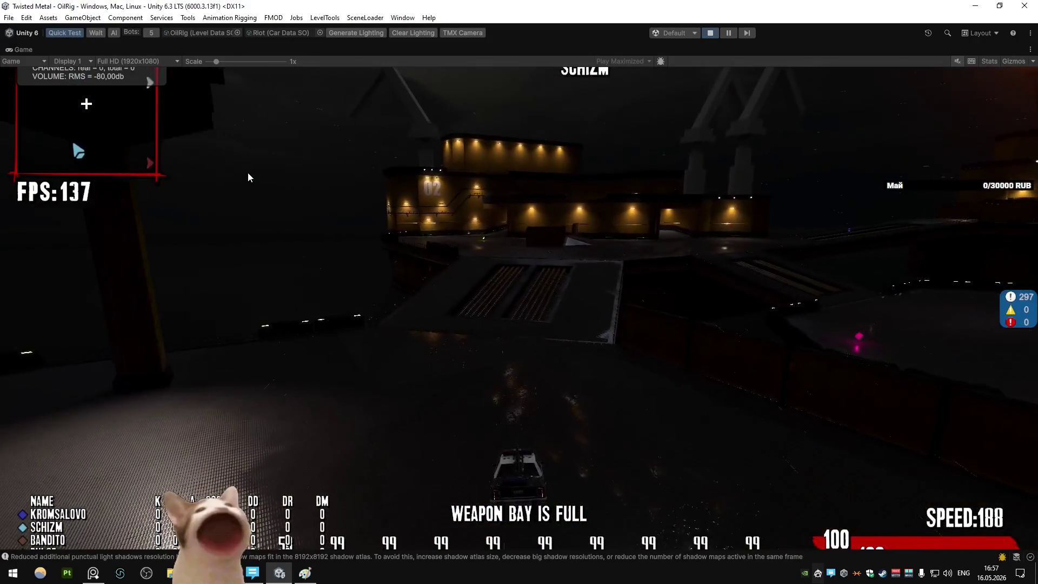
{"action": "key", "text": "w"}
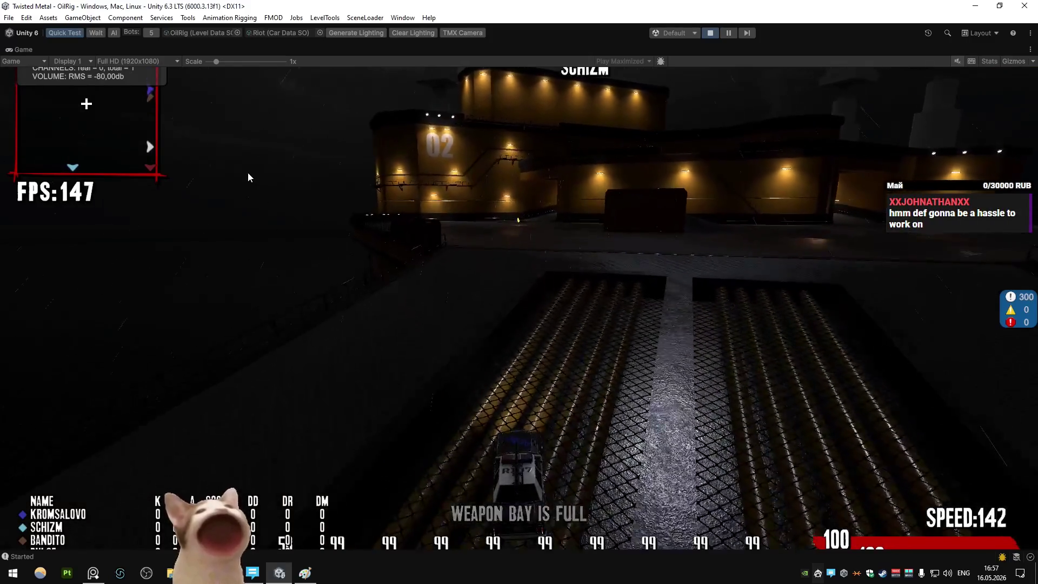
{"action": "key", "text": "w"}
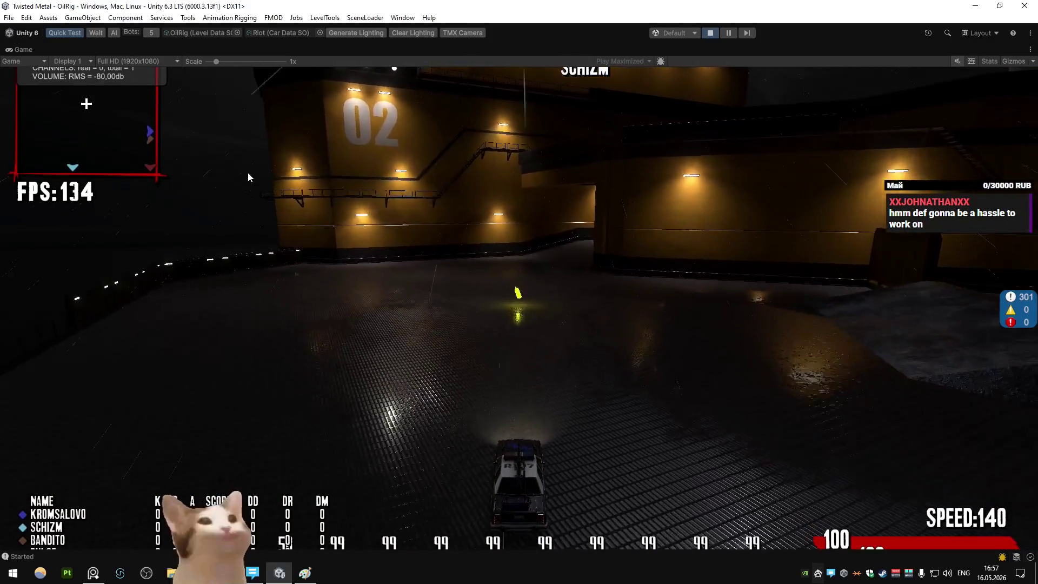
{"action": "key", "text": "w"}
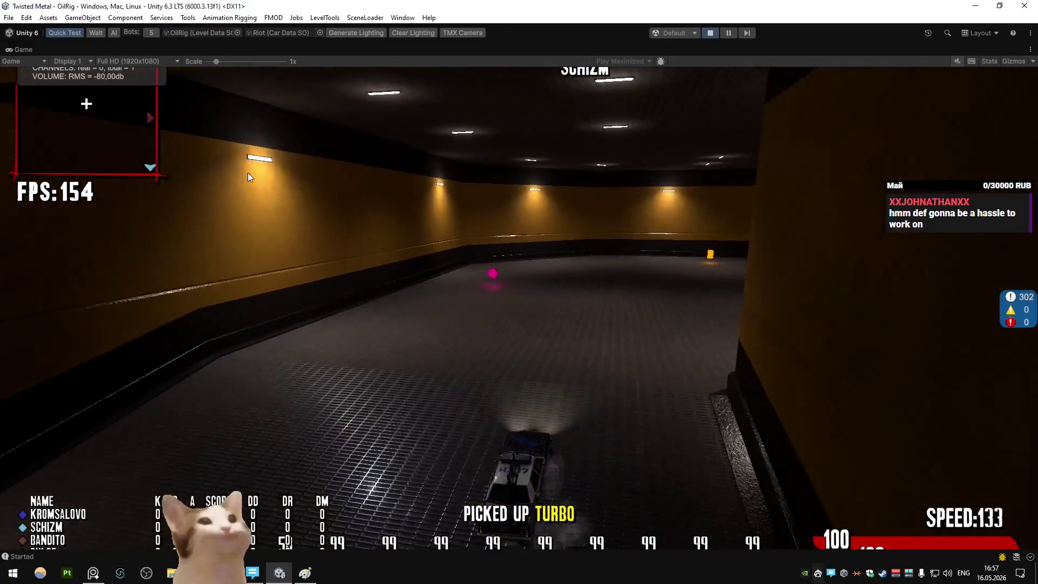
{"action": "key", "text": "w"}
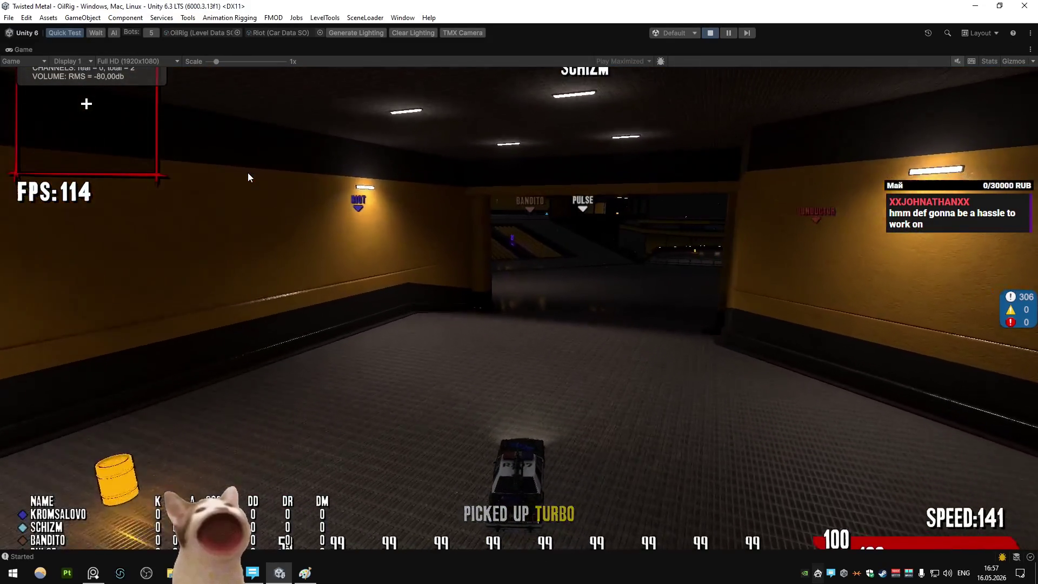
{"action": "key", "text": "w"}
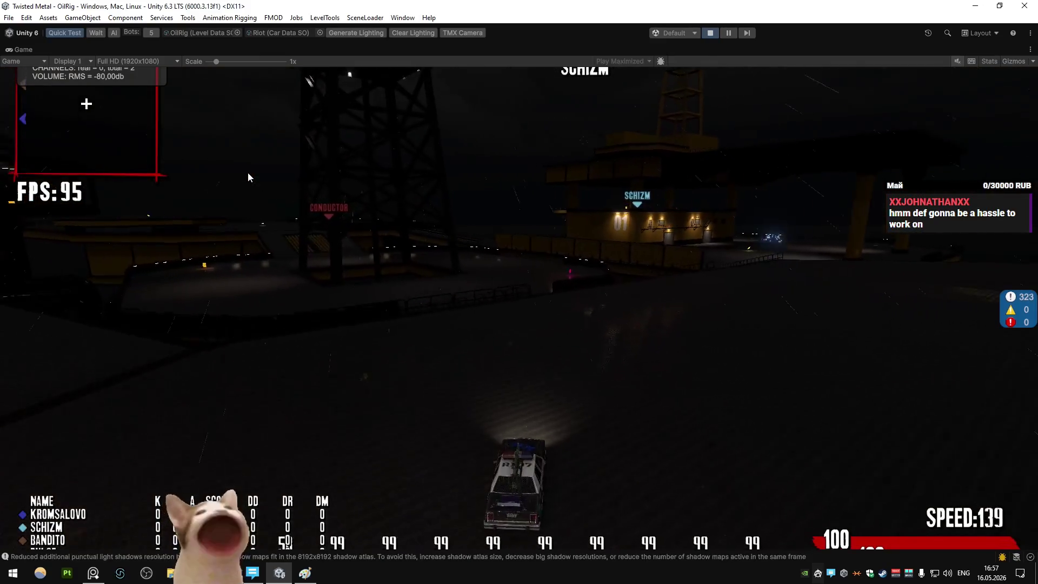
{"action": "key", "text": "w"}
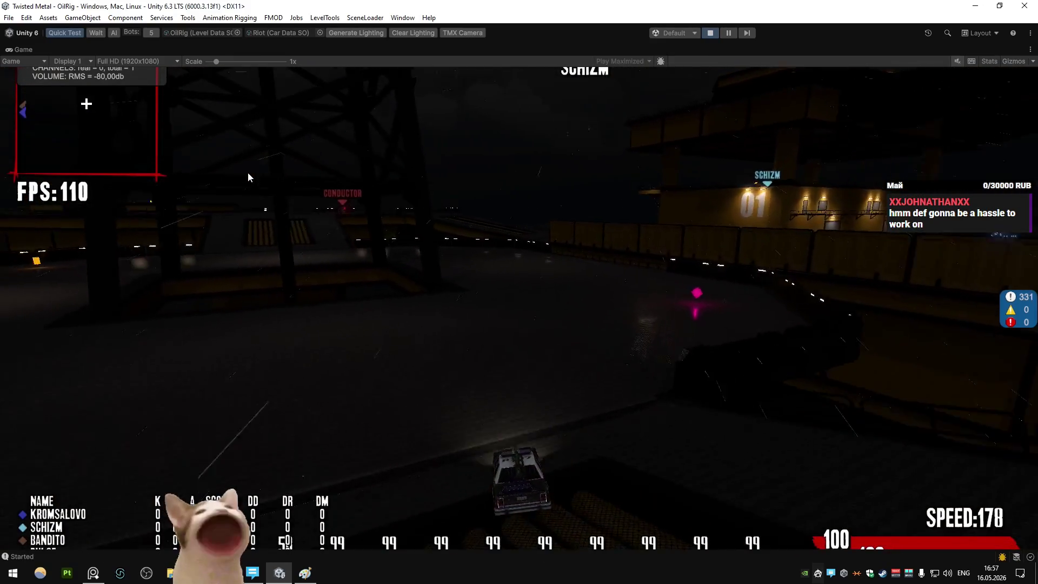
{"action": "key", "text": "w"}
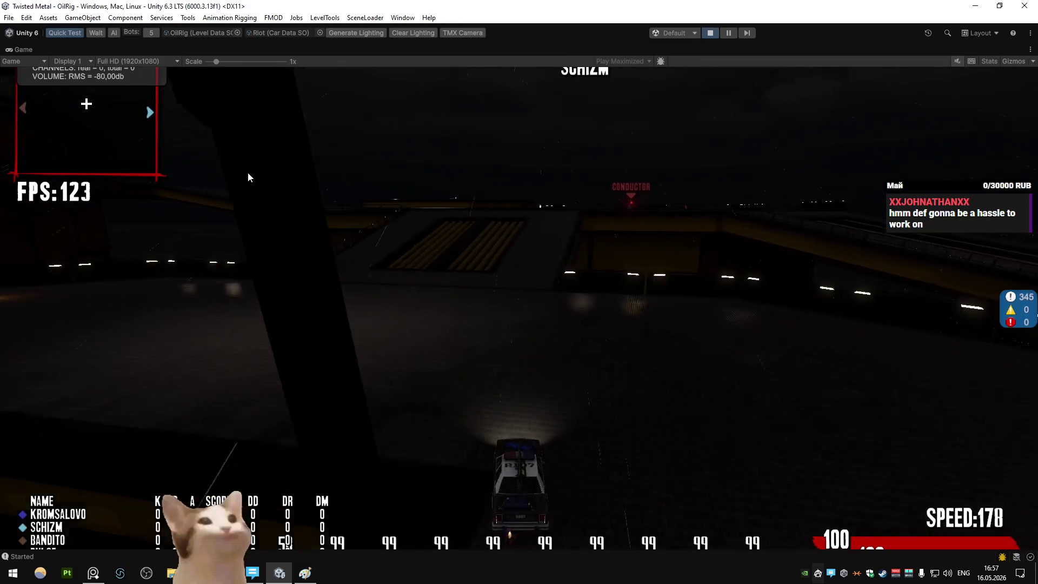
{"action": "key", "text": "w"}
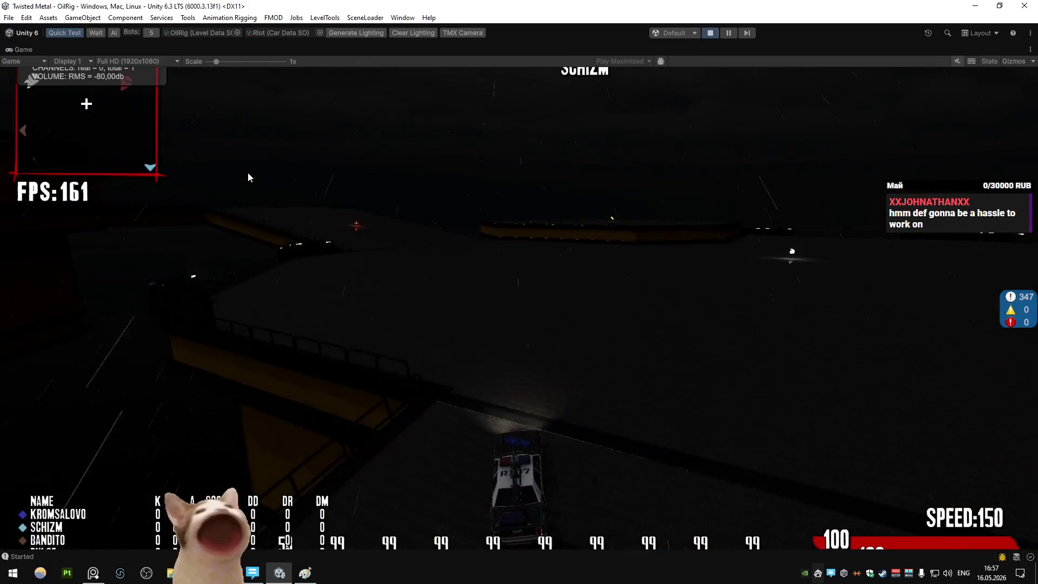
{"action": "key", "text": "w"}
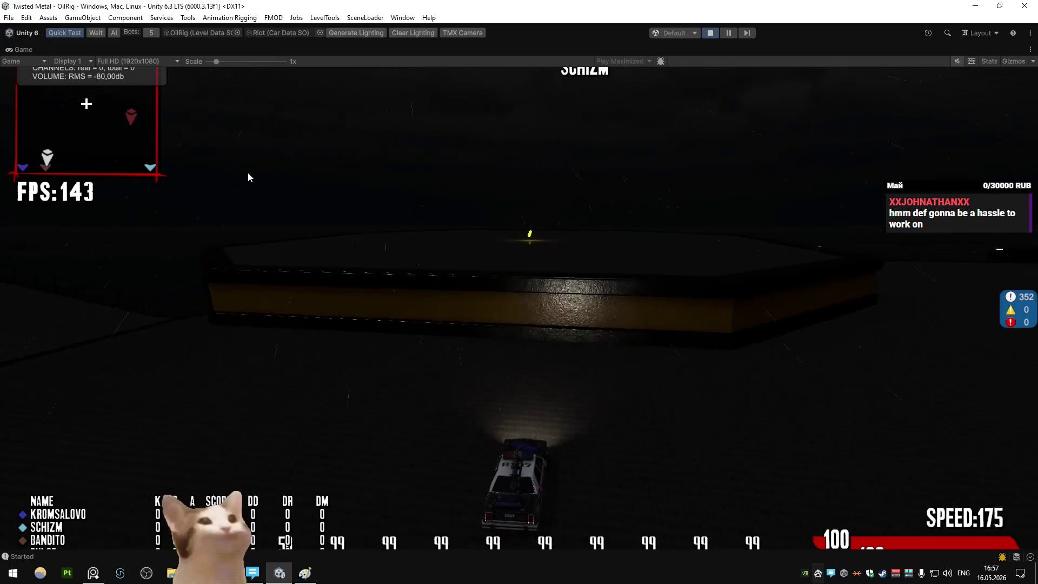
{"action": "key", "text": "w"}
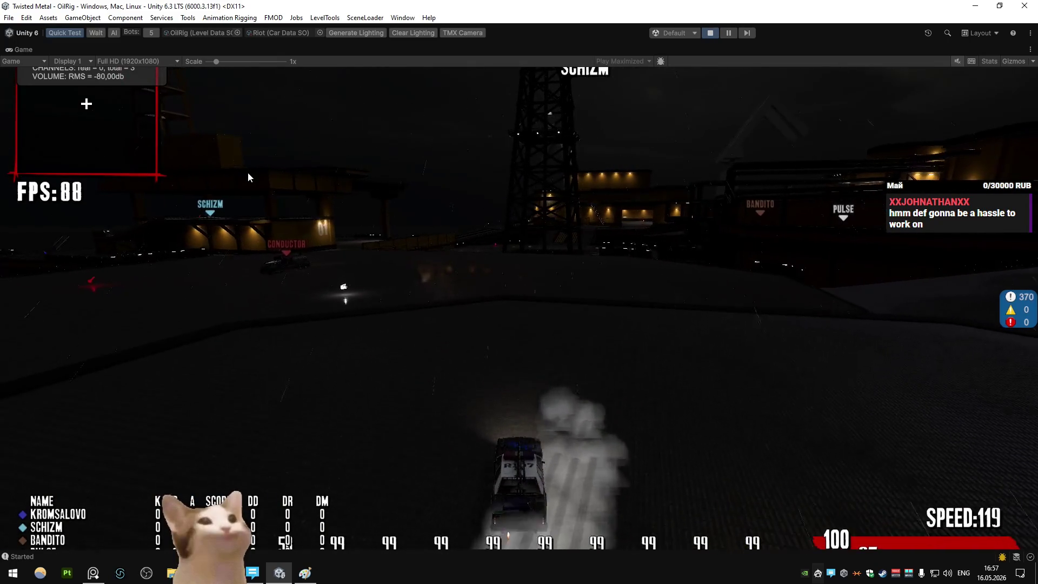
{"action": "key", "text": "w"}
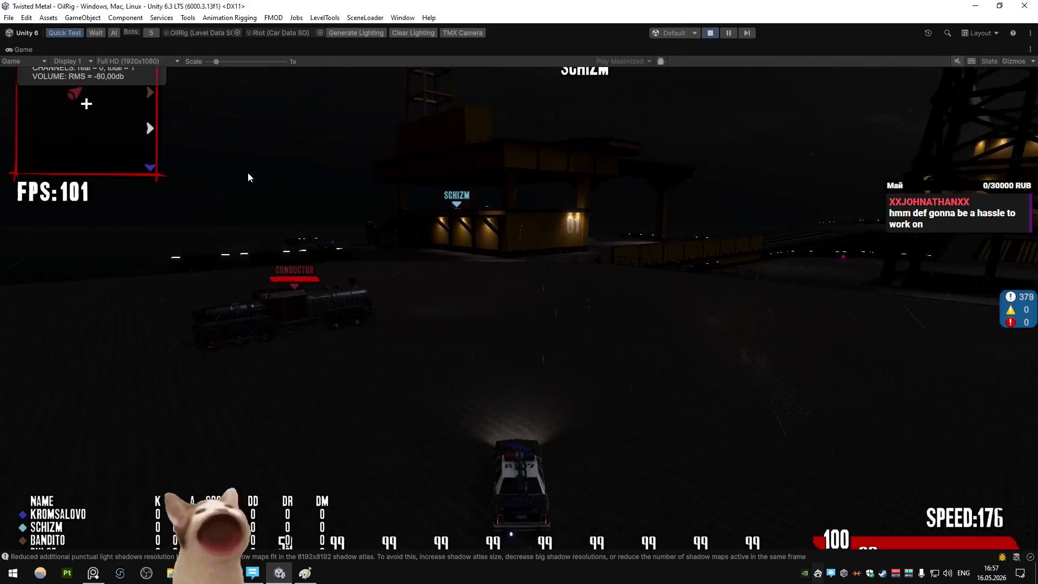
{"action": "key", "text": "w"}
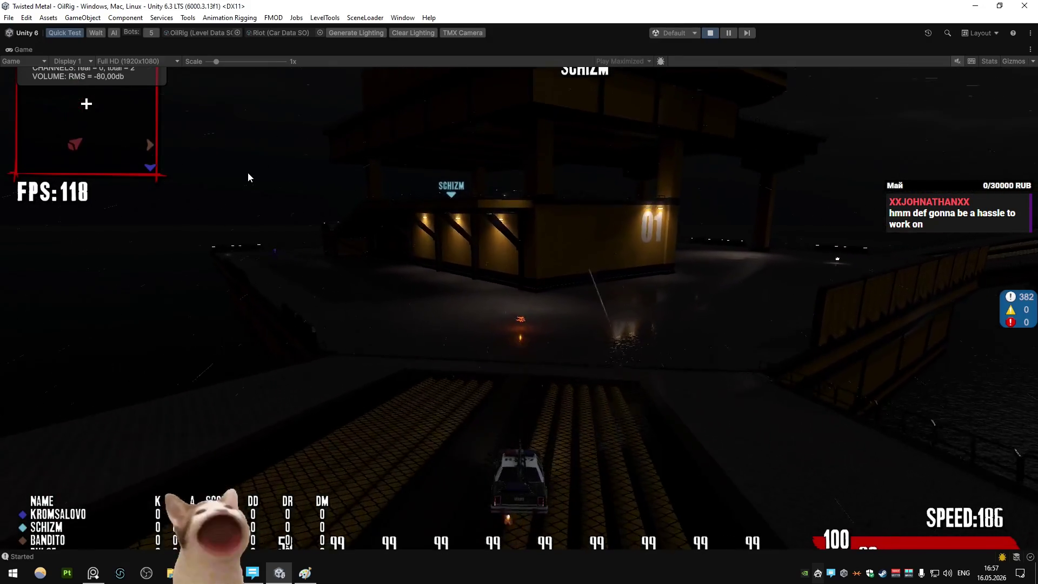
{"action": "key", "text": "w"}
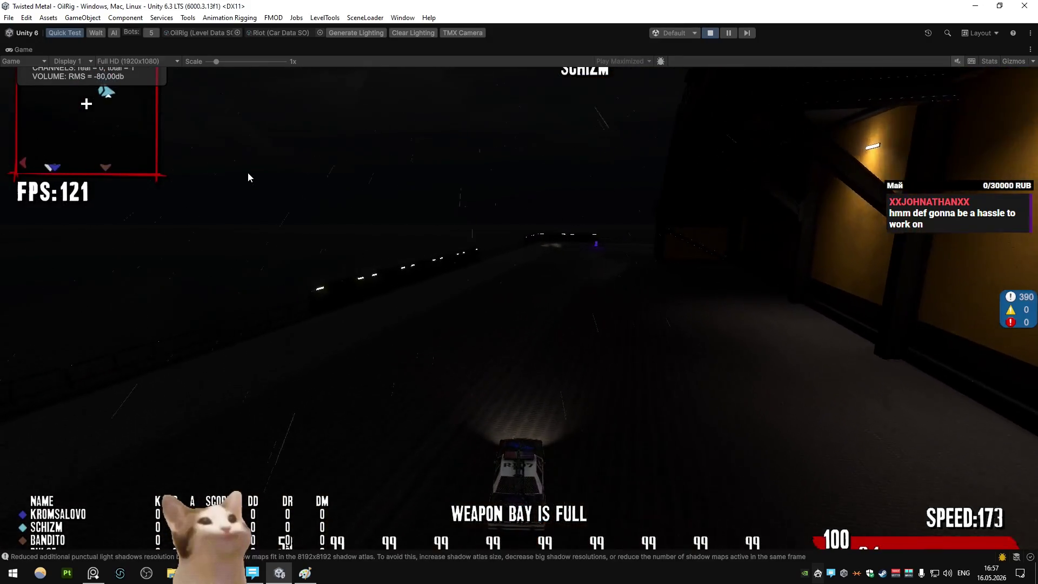
{"action": "key", "text": "w"}
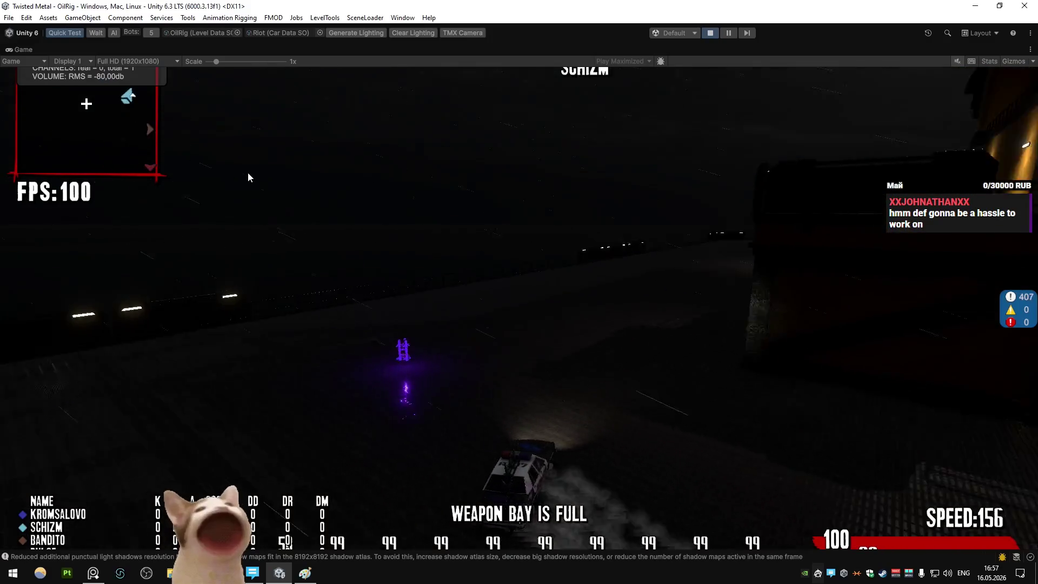
{"action": "key", "text": "s"}
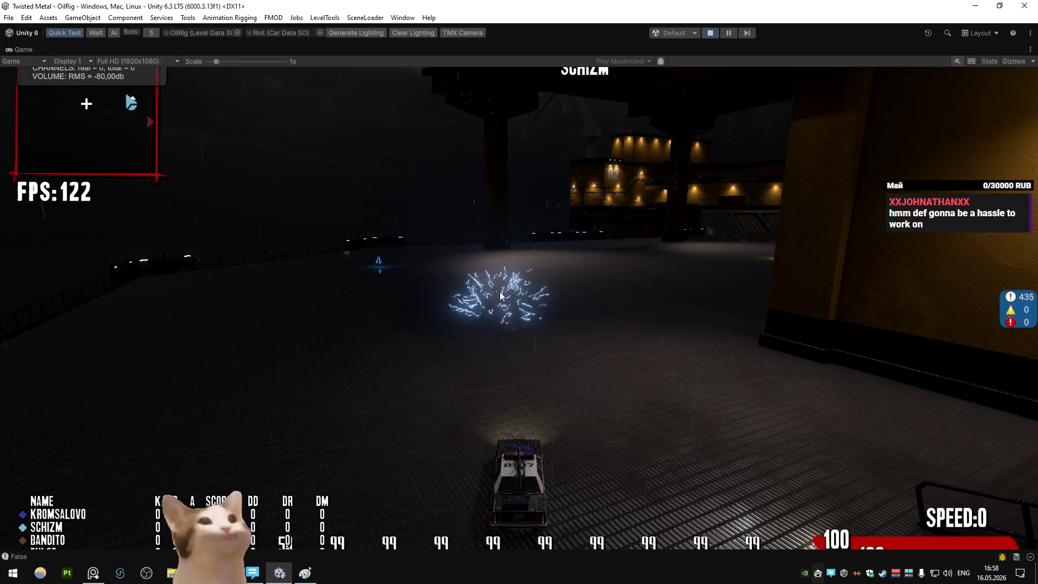
Drive across the arena once more, then pick Apollo as the play-test car data
{"action": "key", "text": "w"}
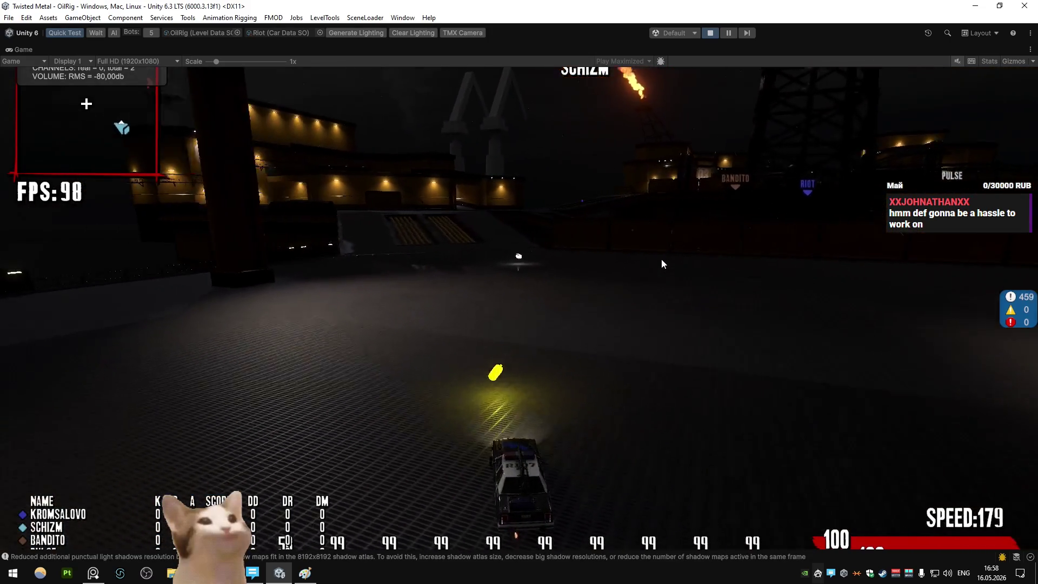
{"action": "key", "text": "d"}
{"action": "key", "text": "w"}
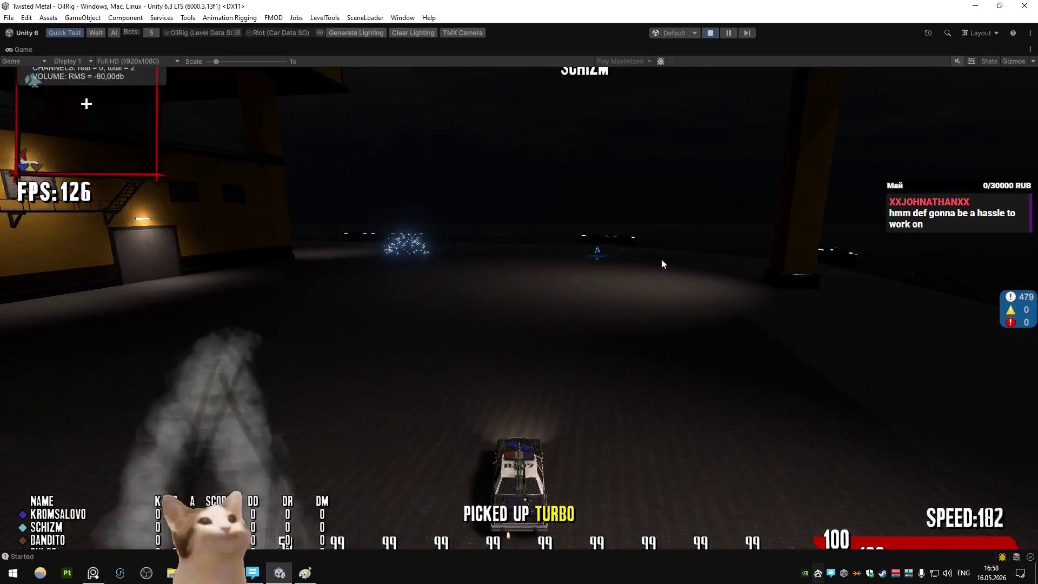
{"action": "key", "text": "a"}
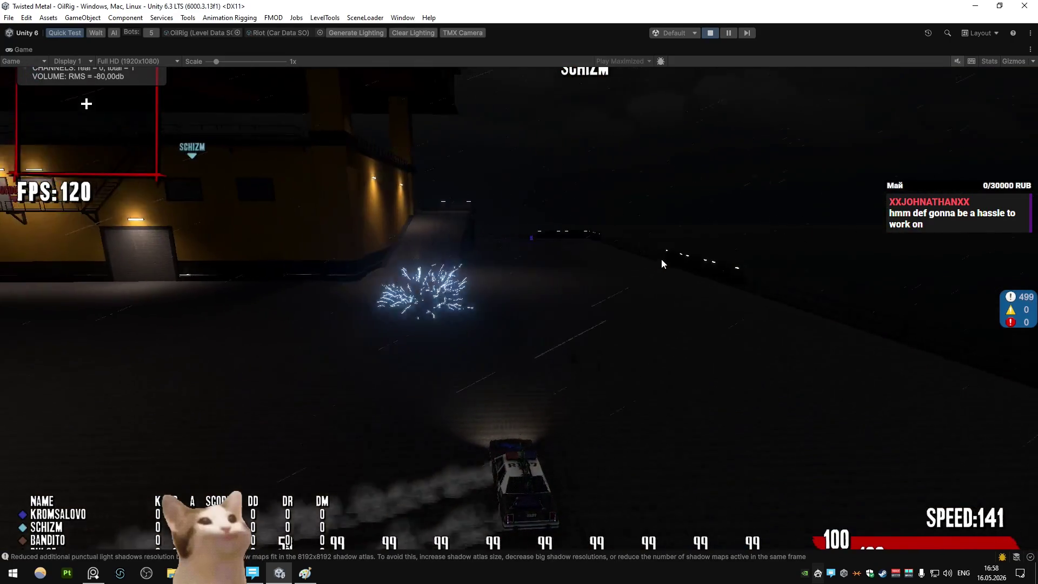
{"action": "key", "text": "d"}
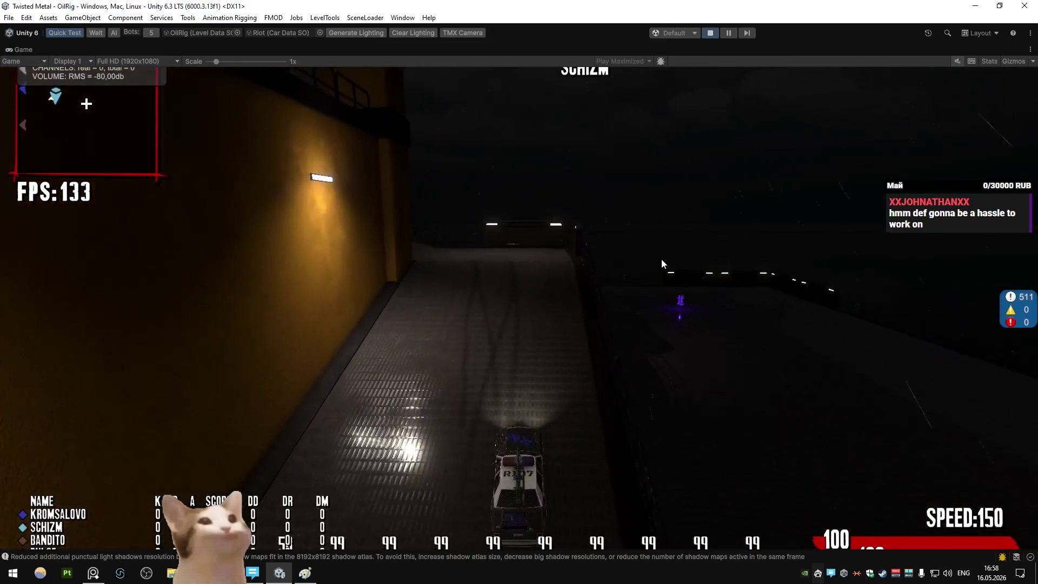
{"action": "key", "text": "w"}
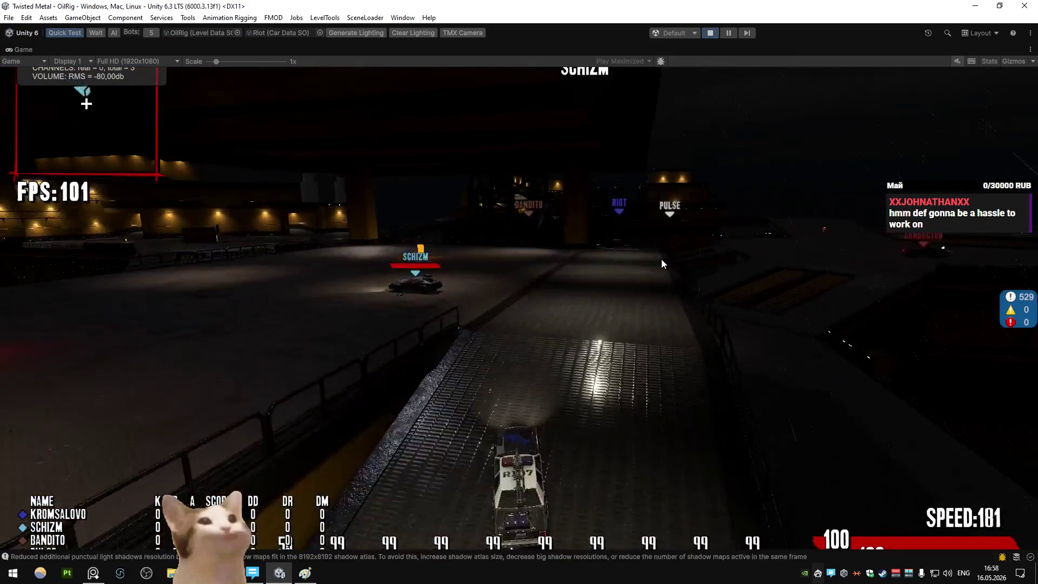
{"action": "key", "text": "w"}
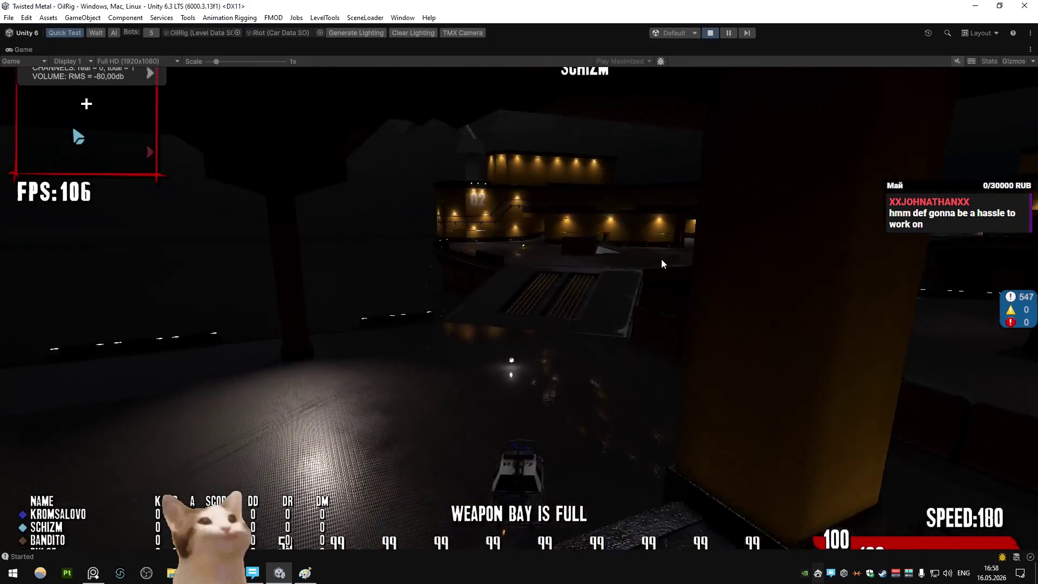
{"action": "key", "text": "a"}
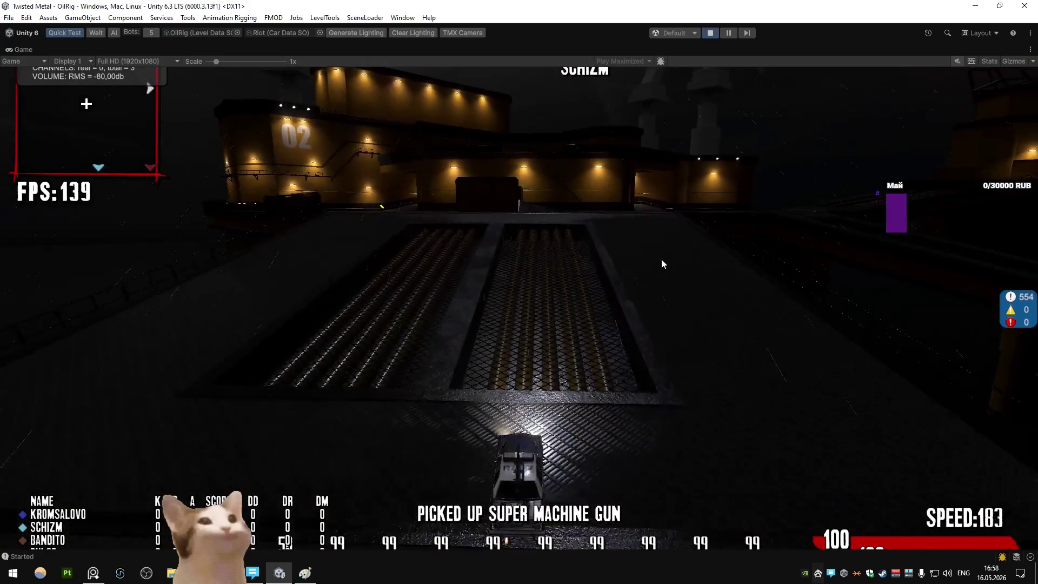
{"action": "key", "text": "w"}
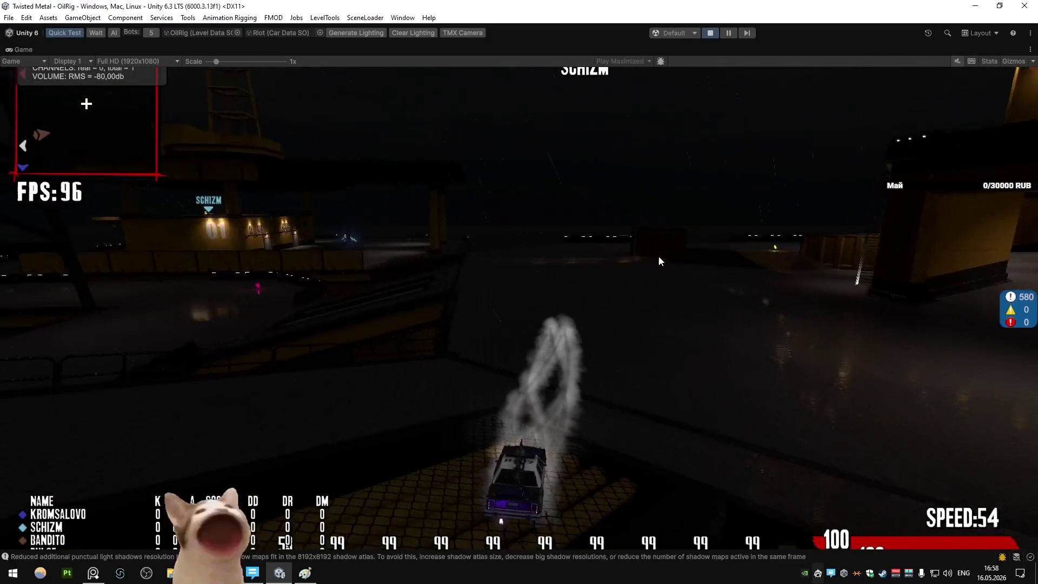
{"action": "left_click", "coordinate": [320, 33]}
{"action": "double_click", "coordinate": [345, 73]}
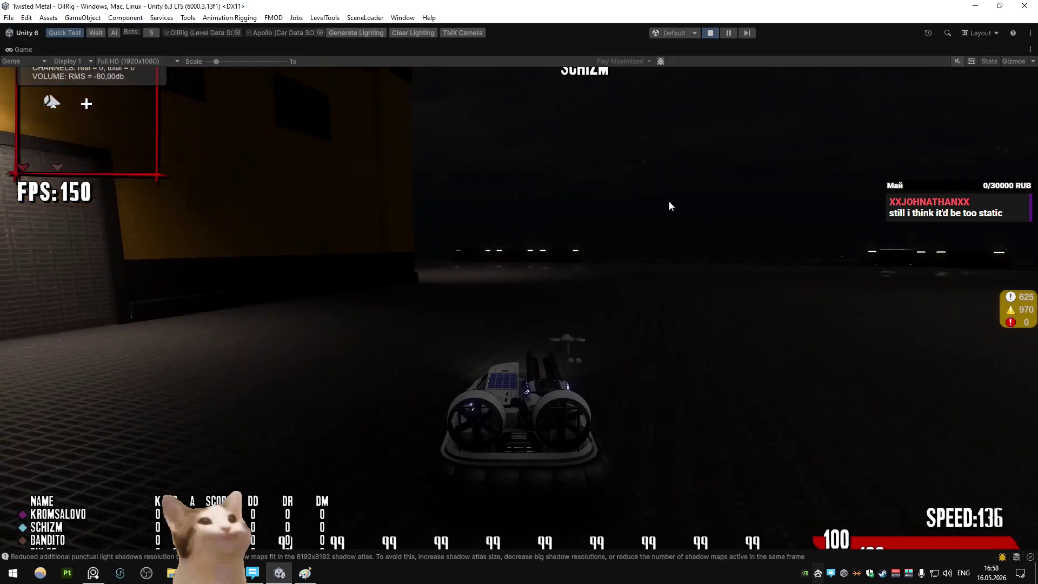
Load TestPlayground with the console command 'ChangeLevel', then enter Edit Mode on the drone in Blender
{"action": "key", "text": "grave"}
{"action": "type", "text": "ChangeLevel t"}
{"action": "key", "text": "Return"}
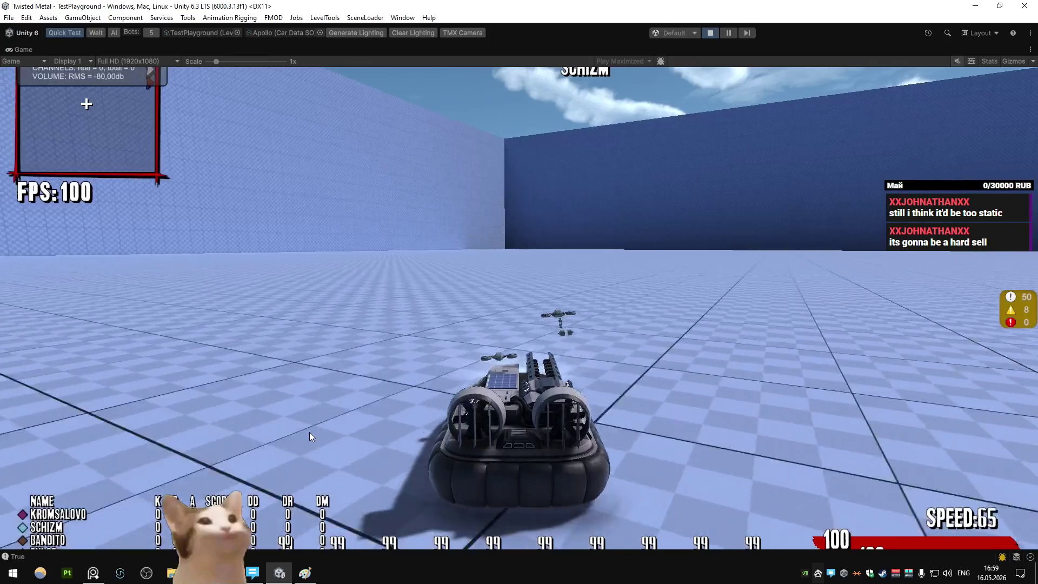
{"action": "key", "text": "alt+Tab"}
{"action": "key", "text": "Tab"}
Rotate Plane.011 around Z, quick-export it to Unity, and test-drive before returning to Blender
{"action": "key", "text": "r"}
{"action": "key", "text": "z"}
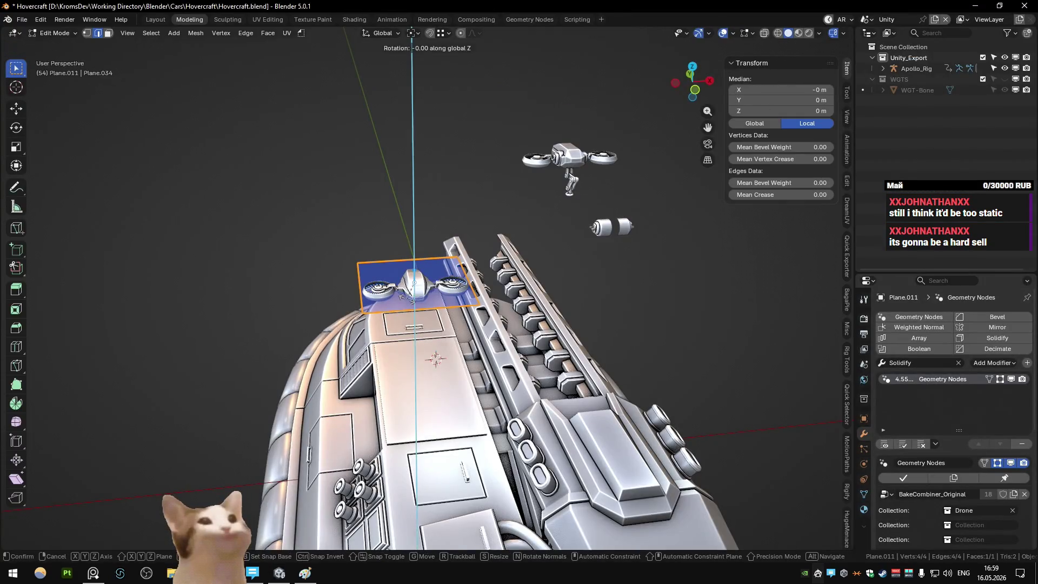
{"action": "key", "text": "Tab"}
{"action": "key", "text": "q"}
{"action": "left_click", "coordinate": [602, 238]}
{"action": "key", "text": "alt+Tab"}
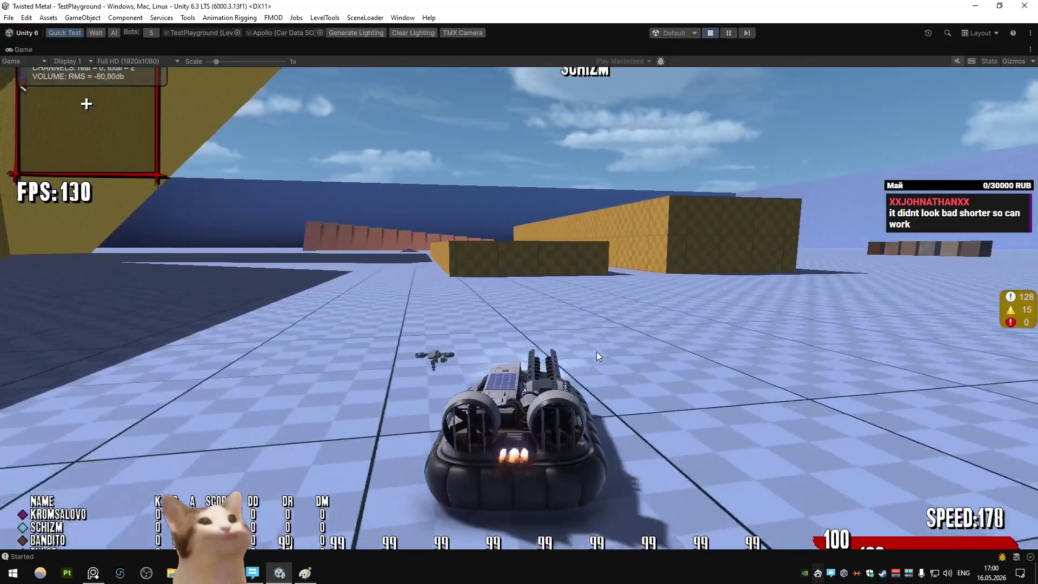
{"action": "key", "text": "alt+Tab"}
Switch to the Main scene, save Hovercraft.blend, and orbit in on the top drone
{"action": "key", "text": "ctrl+Page_Down"}
{"action": "key", "text": "ctrl+Page_Down"}
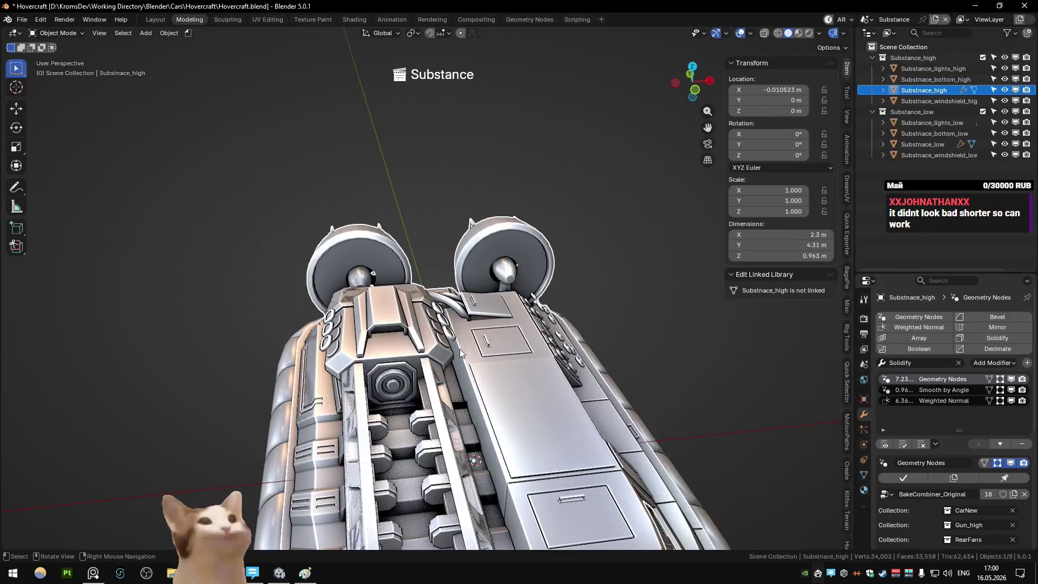
{"action": "key", "text": "ctrl+s"}
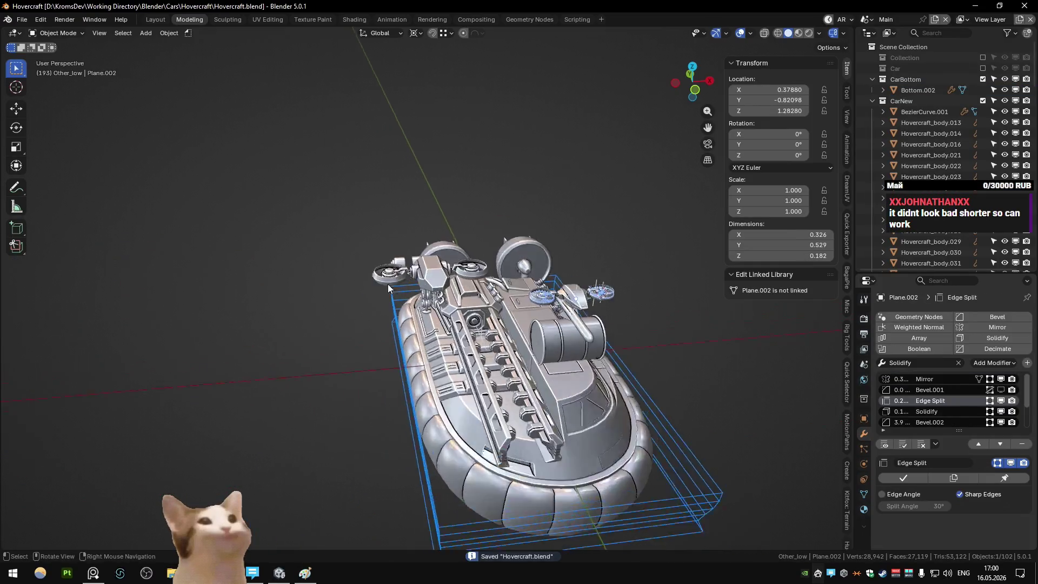
{"action": "left_click", "coordinate": [381, 287]}
{"action": "mouse_move", "coordinate": [517, 272]}
{"action": "left_mouse_down"}
{"action": "mouse_move", "coordinate": [572, 423]}
{"action": "mouse_move", "coordinate": [541, 378]}
{"action": "mouse_move", "coordinate": [443, 295]}
{"action": "left_mouse_up"}
{"action": "scroll", "coordinate": [444, 295], "scroll_direction": "up", "scroll_amount": 10}
{"action": "mouse_move", "coordinate": [374, 313]}
{"action": "left_mouse_down"}
{"action": "mouse_move", "coordinate": [607, 231]}
{"action": "mouse_move", "coordinate": [620, 270]}
{"action": "mouse_move", "coordinate": [495, 225]}
{"action": "mouse_move", "coordinate": [485, 198]}
{"action": "mouse_move", "coordinate": [449, 224]}
{"action": "mouse_move", "coordinate": [442, 213]}
{"action": "mouse_move", "coordinate": [391, 239]}
{"action": "mouse_move", "coordinate": [642, 242]}
{"action": "mouse_move", "coordinate": [422, 251]}
{"action": "mouse_move", "coordinate": [448, 254]}
{"action": "mouse_move", "coordinate": [575, 248]}
{"action": "mouse_move", "coordinate": [453, 244]}
{"action": "mouse_move", "coordinate": [399, 229]}
{"action": "mouse_move", "coordinate": [234, 267]}
{"action": "left_mouse_up"}
Select drone part Plane.009 and switch to the Drone view layer
{"action": "scroll", "coordinate": [491, 293], "scroll_direction": "up", "scroll_amount": 2}
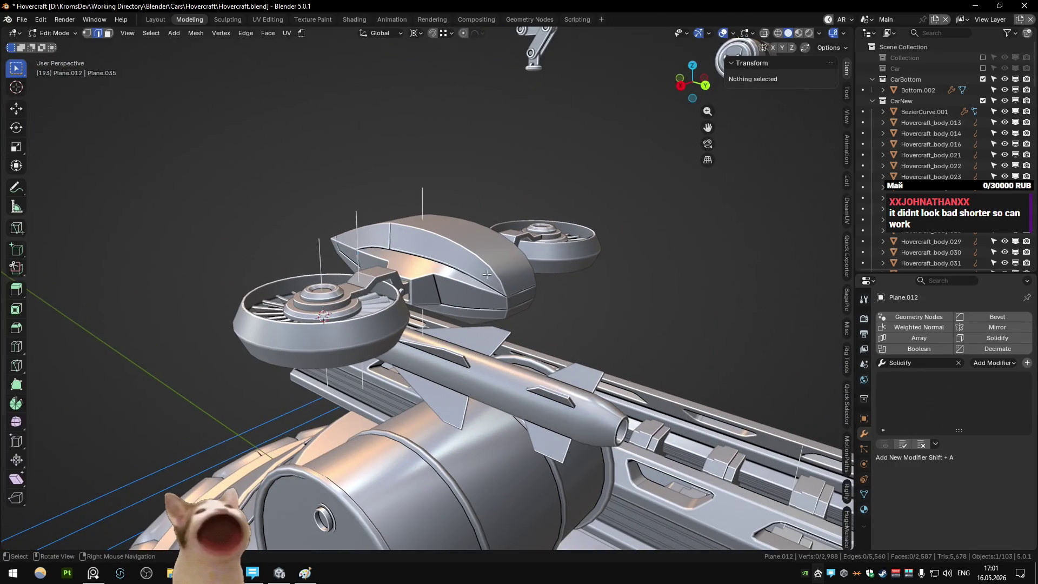
{"action": "mouse_move", "coordinate": [495, 277]}
{"action": "left_mouse_down"}
{"action": "mouse_move", "coordinate": [488, 302]}
{"action": "mouse_move", "coordinate": [387, 251]}
{"action": "mouse_move", "coordinate": [307, 277]}
{"action": "mouse_move", "coordinate": [286, 299]}
{"action": "mouse_move", "coordinate": [268, 282]}
{"action": "left_mouse_up"}
{"action": "mouse_move", "coordinate": [462, 283]}
{"action": "left_mouse_down"}
{"action": "mouse_move", "coordinate": [422, 300]}
{"action": "mouse_move", "coordinate": [485, 329]}
{"action": "mouse_move", "coordinate": [511, 303]}
{"action": "left_mouse_up"}
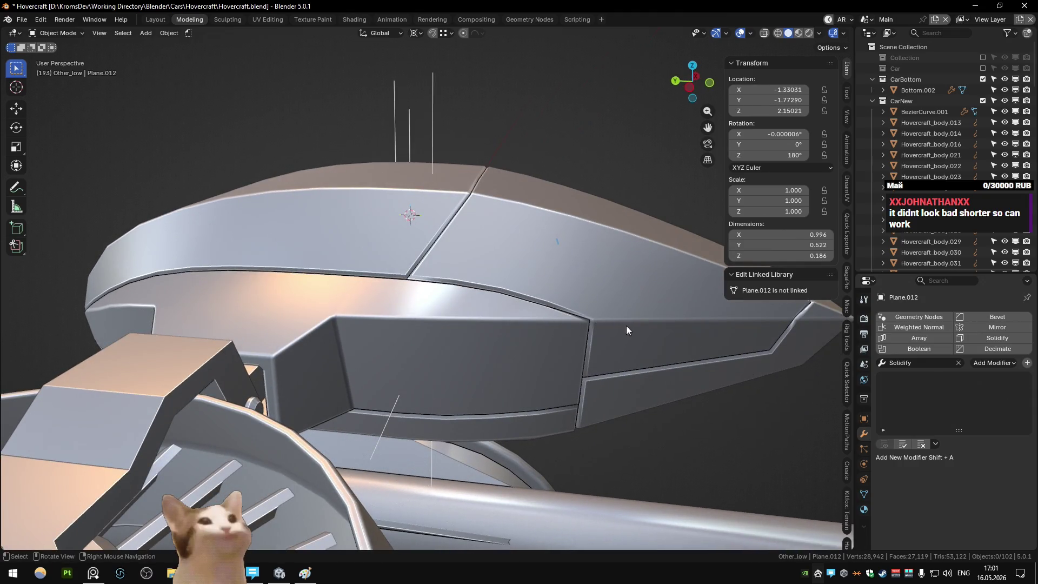
{"action": "scroll", "coordinate": [559, 255], "scroll_direction": "down", "scroll_amount": 5}
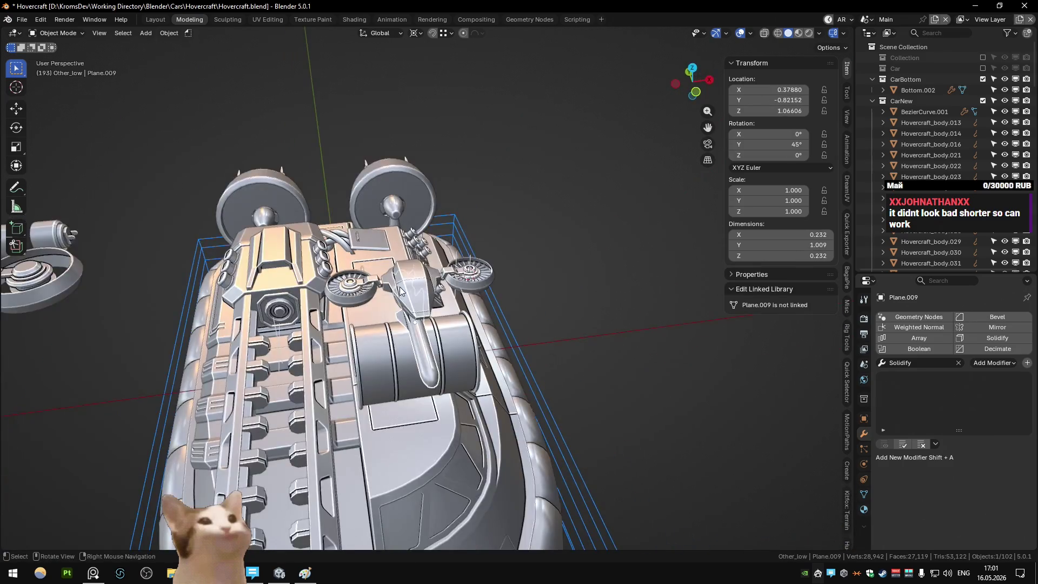
{"action": "left_click", "coordinate": [445, 264]}
{"action": "key", "text": "ctrl+Tab"}
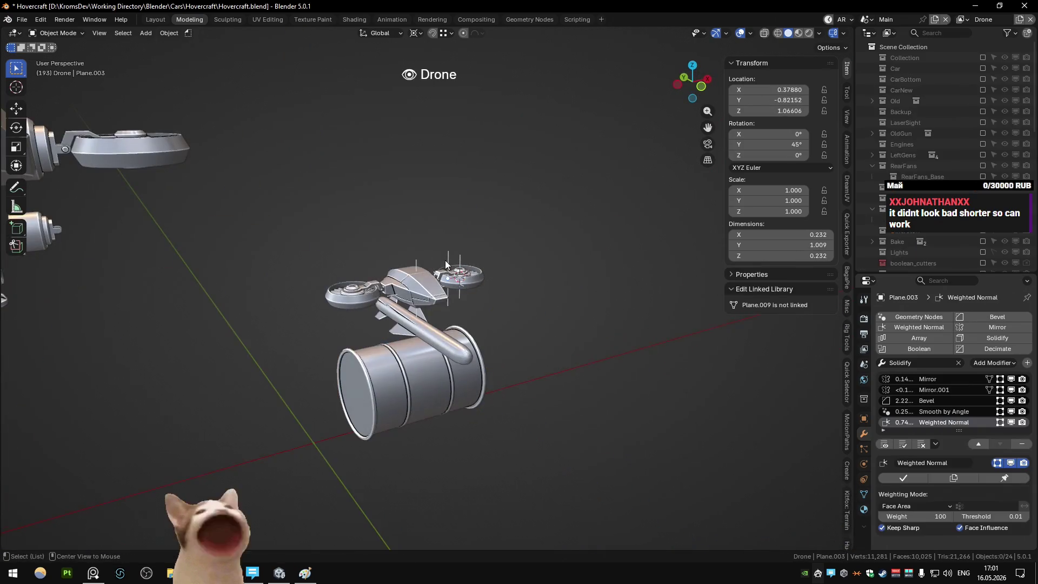
Select the drone cockpit Plane.002 and toggle the wireframe overlay to inspect its seam
{"action": "mouse_move", "coordinate": [421, 286]}
{"action": "left_mouse_down"}
{"action": "mouse_move", "coordinate": [300, 277]}
{"action": "mouse_move", "coordinate": [376, 254]}
{"action": "left_mouse_up"}
{"action": "left_click", "coordinate": [416, 281]}
{"action": "left_click_drag", "start_coordinate": [453, 332], "coordinate": [433, 287]}
{"action": "scroll", "coordinate": [967, 206], "scroll_direction": "down", "scroll_amount": 10}
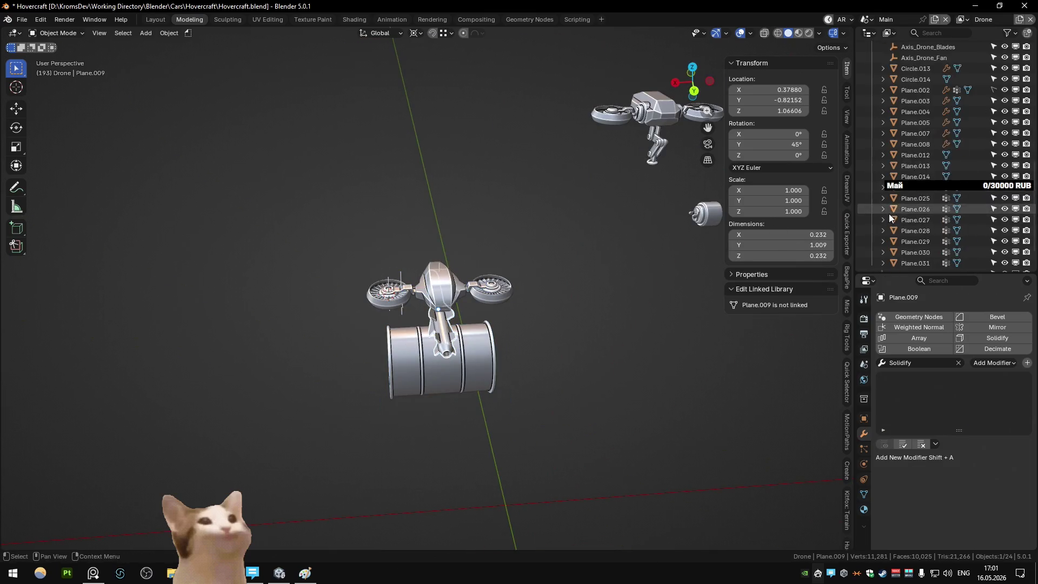
{"action": "scroll", "coordinate": [998, 163], "scroll_direction": "up", "scroll_amount": 2}
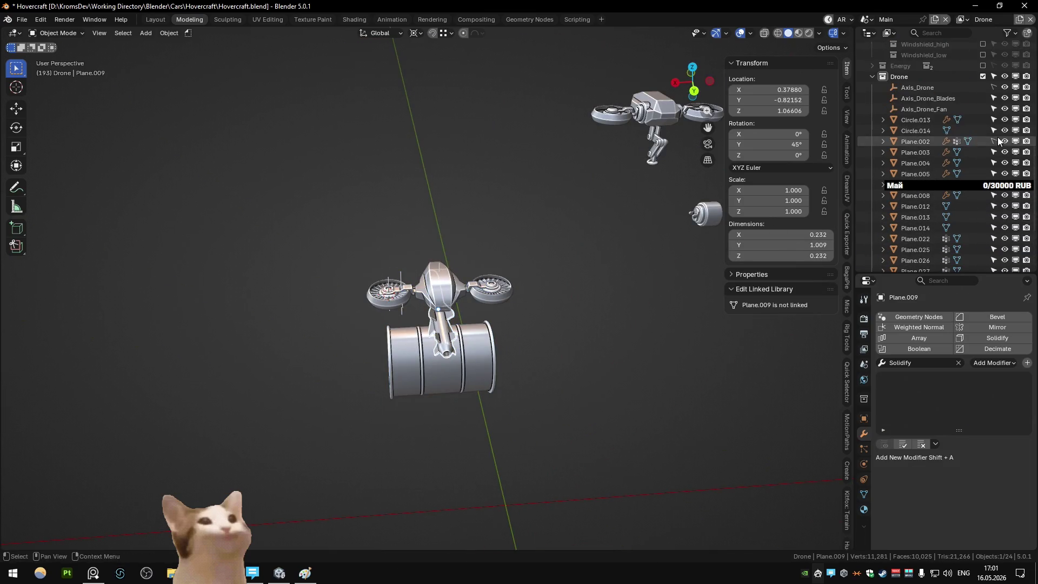
{"action": "left_click", "coordinate": [439, 288]}
{"action": "scroll", "coordinate": [423, 296], "scroll_direction": "up", "scroll_amount": 8}
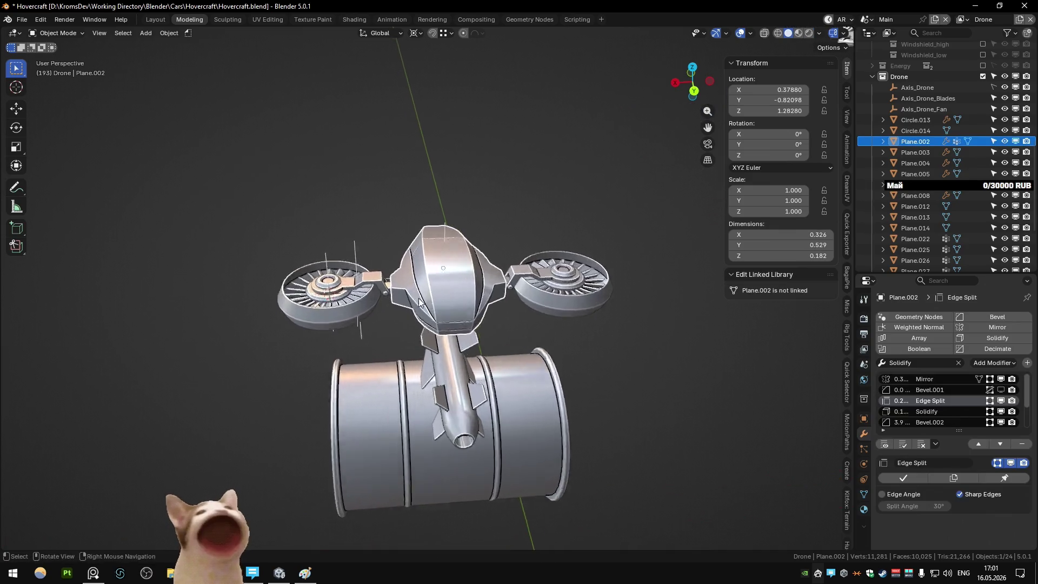
{"action": "scroll", "coordinate": [458, 273], "scroll_direction": "up", "scroll_amount": 3}
{"action": "key", "text": "shift+alt+z"}
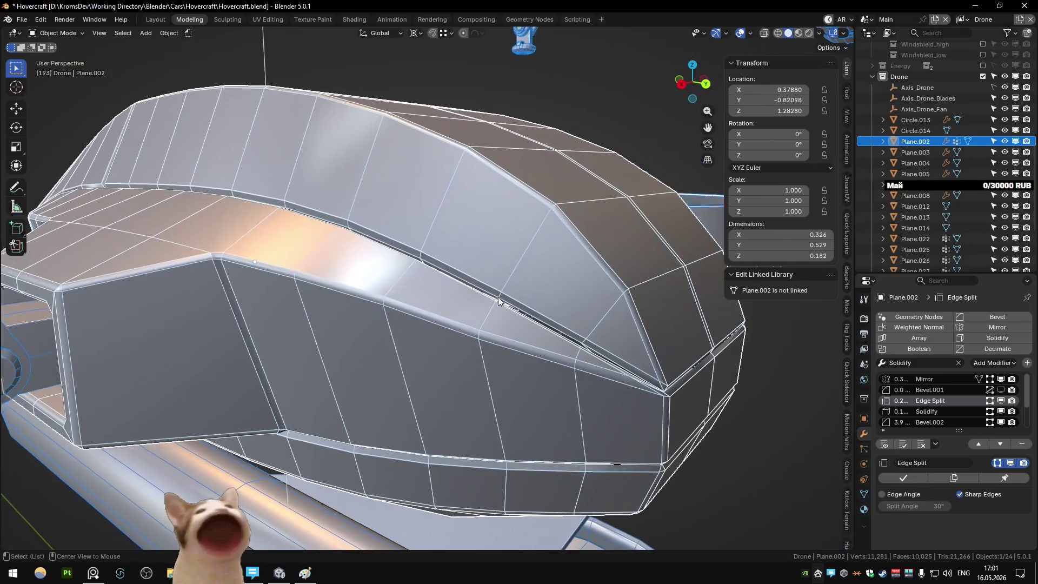
{"action": "scroll", "coordinate": [497, 296], "scroll_direction": "up", "scroll_amount": 5}
{"action": "left_click_drag", "start_coordinate": [498, 297], "coordinate": [374, 274]}
{"action": "scroll", "coordinate": [374, 274], "scroll_direction": "down", "scroll_amount": 3}
{"action": "key", "text": "shift+alt+z"}
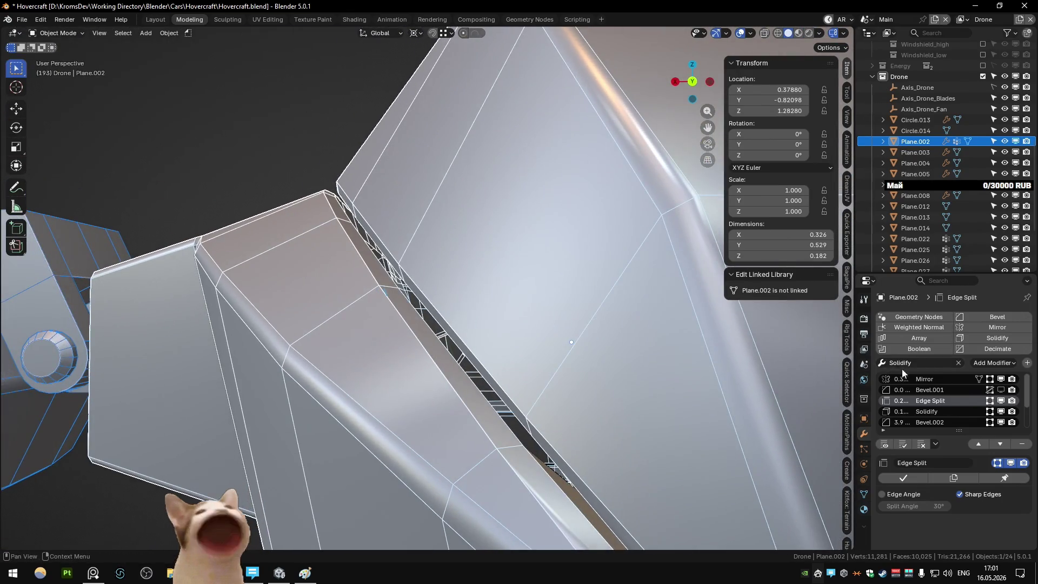
Show Plane.002's Solidify modifier settings and toggle its Fill Rim option
{"action": "left_click", "coordinate": [954, 412]}
{"action": "scroll", "coordinate": [973, 504], "scroll_direction": "down", "scroll_amount": 5}
{"action": "left_click", "coordinate": [972, 459]}
{"action": "left_click", "coordinate": [972, 459]}
Re-enable Fill Rim and try Solidify thickness values, going to zero then 0.0008
{"action": "left_click", "coordinate": [976, 446]}
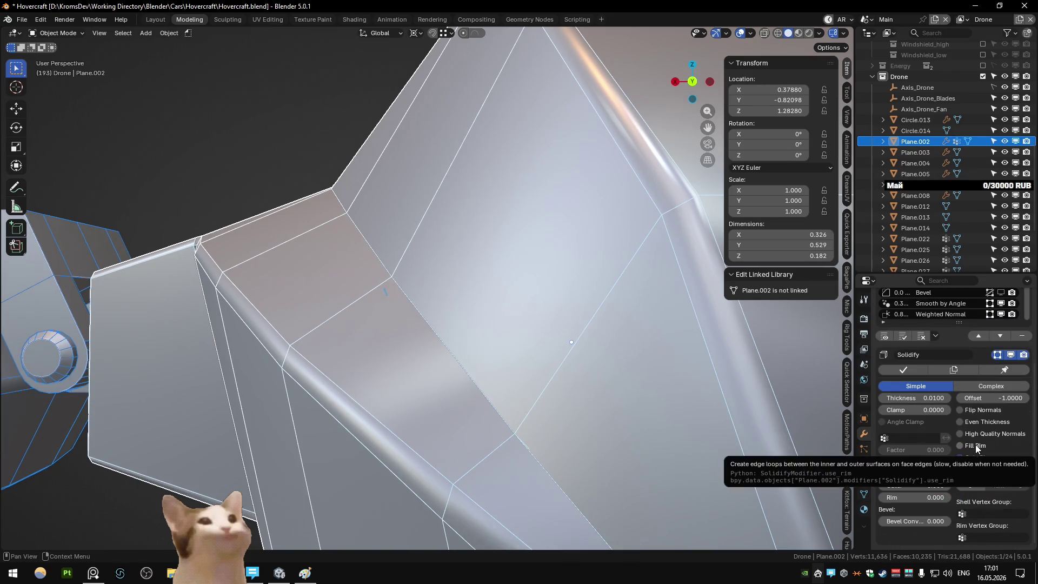
{"action": "left_click", "coordinate": [975, 446]}
{"action": "left_click", "coordinate": [974, 458]}
{"action": "left_click", "coordinate": [974, 458]}
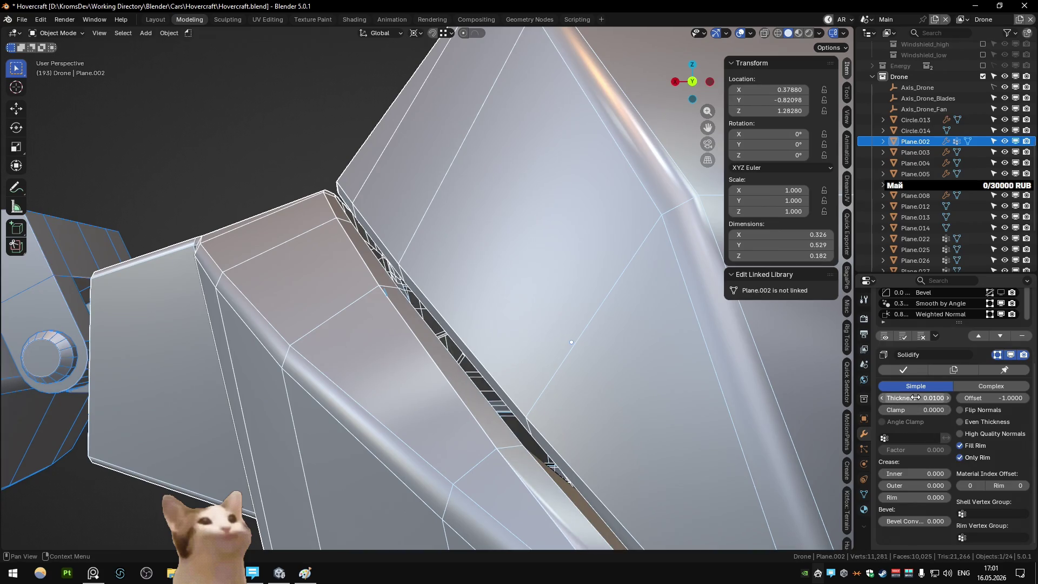
{"action": "mouse_move", "coordinate": [914, 397]}
{"action": "left_mouse_down"}
{"action": "mouse_move", "coordinate": [889, 398]}
{"action": "mouse_move", "coordinate": [920, 397]}
{"action": "left_mouse_up"}
{"action": "key", "text": "Return"}
{"action": "mouse_move", "coordinate": [554, 349]}
{"action": "left_mouse_down"}
{"action": "mouse_move", "coordinate": [556, 327]}
{"action": "mouse_move", "coordinate": [551, 349]}
{"action": "mouse_move", "coordinate": [742, 371]}
{"action": "left_mouse_up"}
{"action": "left_click_drag", "start_coordinate": [920, 398], "coordinate": [925, 397]}
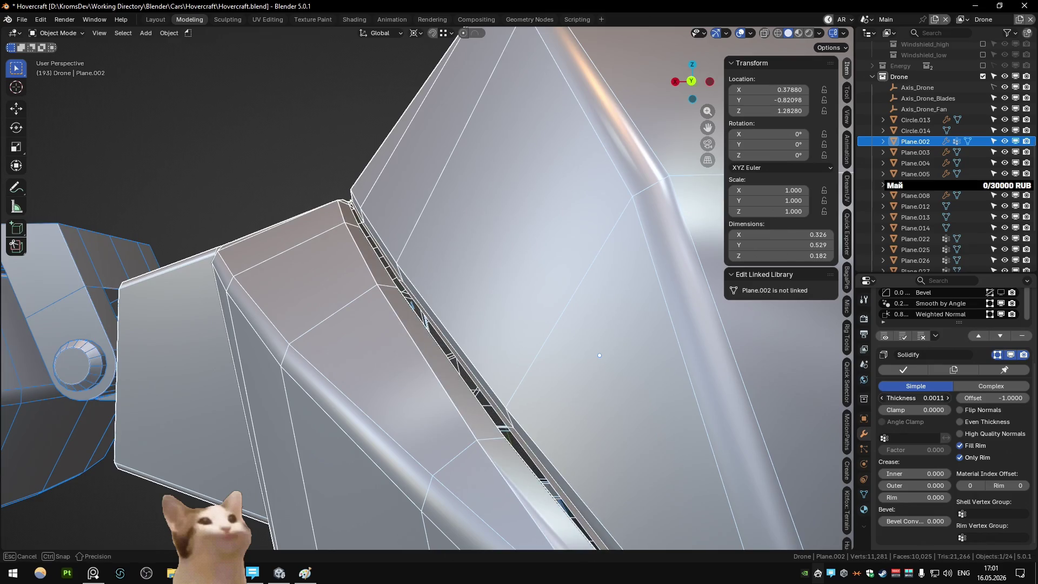
Enable Only Rim and inspect the canopy's rim strips and frame edges from several sides
{"action": "mouse_move", "coordinate": [665, 393]}
{"action": "left_mouse_down"}
{"action": "mouse_move", "coordinate": [656, 367]}
{"action": "mouse_move", "coordinate": [628, 365]}
{"action": "mouse_move", "coordinate": [633, 375]}
{"action": "left_mouse_up"}
{"action": "left_click", "coordinate": [979, 457]}
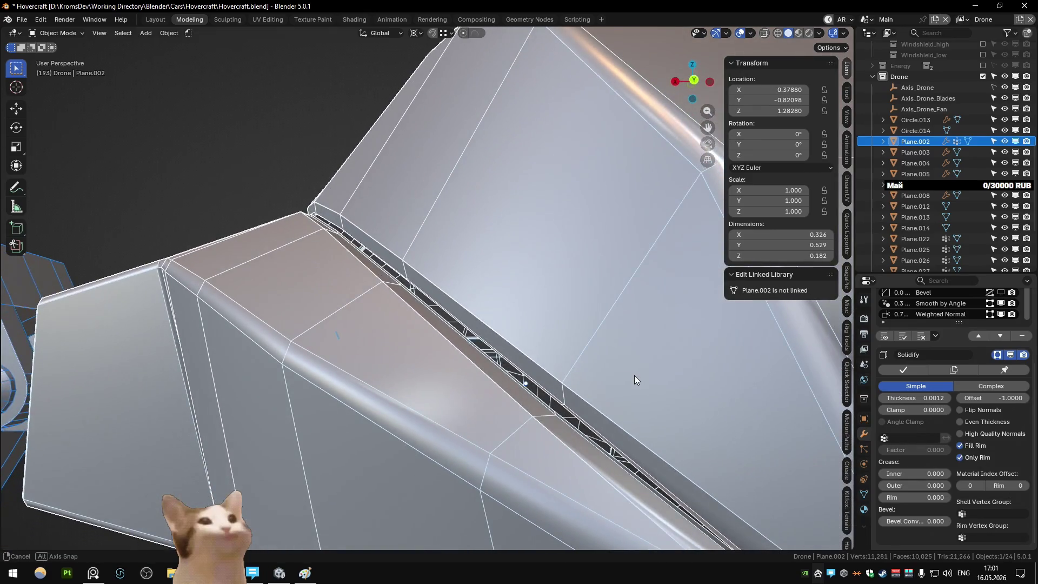
{"action": "mouse_move", "coordinate": [660, 235]}
{"action": "left_mouse_down"}
{"action": "mouse_move", "coordinate": [663, 262]}
{"action": "mouse_move", "coordinate": [650, 260]}
{"action": "mouse_move", "coordinate": [723, 254]}
{"action": "mouse_move", "coordinate": [694, 283]}
{"action": "left_mouse_up"}
{"action": "scroll", "coordinate": [694, 283], "scroll_direction": "down", "scroll_amount": 5}
{"action": "scroll", "coordinate": [482, 267], "scroll_direction": "up", "scroll_amount": 3}
{"action": "mouse_move", "coordinate": [482, 267]}
{"action": "left_mouse_down"}
{"action": "mouse_move", "coordinate": [521, 264]}
{"action": "mouse_move", "coordinate": [490, 268]}
{"action": "mouse_move", "coordinate": [433, 238]}
{"action": "mouse_move", "coordinate": [475, 255]}
{"action": "mouse_move", "coordinate": [454, 265]}
{"action": "mouse_move", "coordinate": [417, 255]}
{"action": "mouse_move", "coordinate": [472, 248]}
{"action": "mouse_move", "coordinate": [424, 249]}
{"action": "mouse_move", "coordinate": [486, 297]}
{"action": "left_mouse_up"}
{"action": "scroll", "coordinate": [434, 238], "scroll_direction": "up", "scroll_amount": 5}
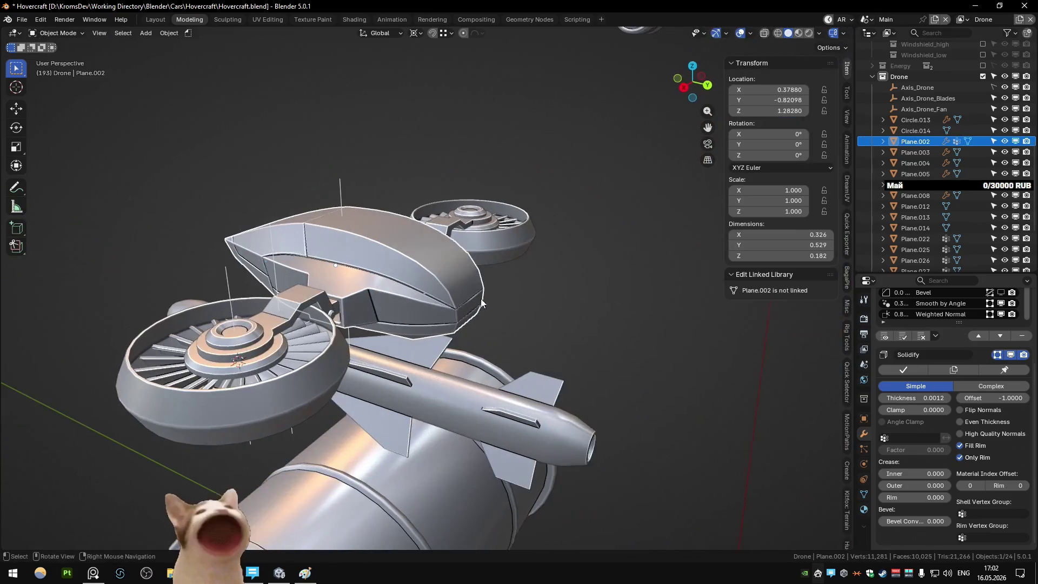
{"action": "scroll", "coordinate": [372, 277], "scroll_direction": "up", "scroll_amount": 8}
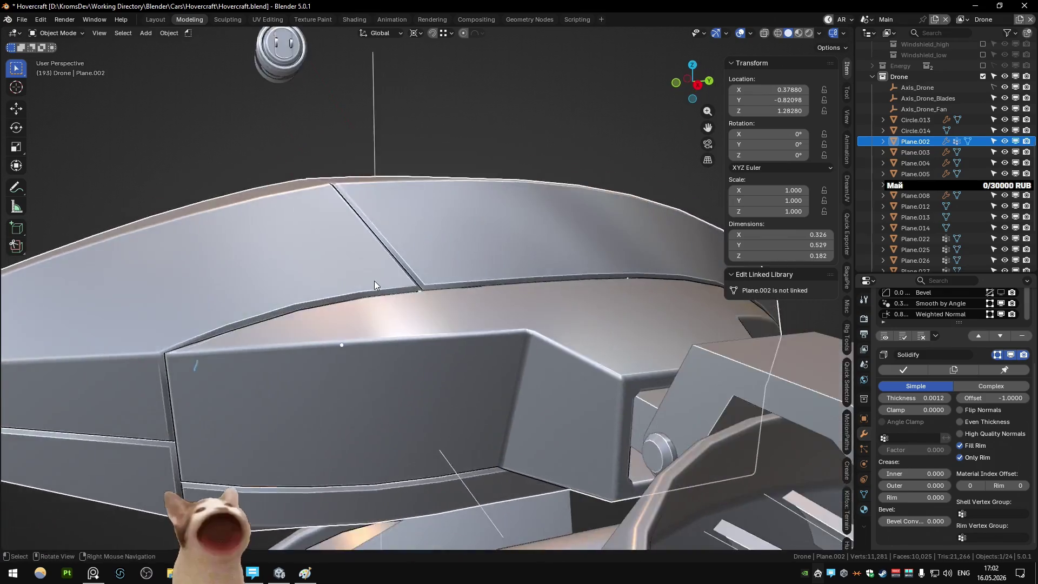
{"action": "scroll", "coordinate": [374, 280], "scroll_direction": "down", "scroll_amount": 4}
{"action": "mouse_move", "coordinate": [423, 241]}
{"action": "left_mouse_down"}
{"action": "mouse_move", "coordinate": [468, 230]}
{"action": "mouse_move", "coordinate": [335, 245]}
{"action": "left_mouse_up"}
{"action": "scroll", "coordinate": [469, 302], "scroll_direction": "up", "scroll_amount": 10}
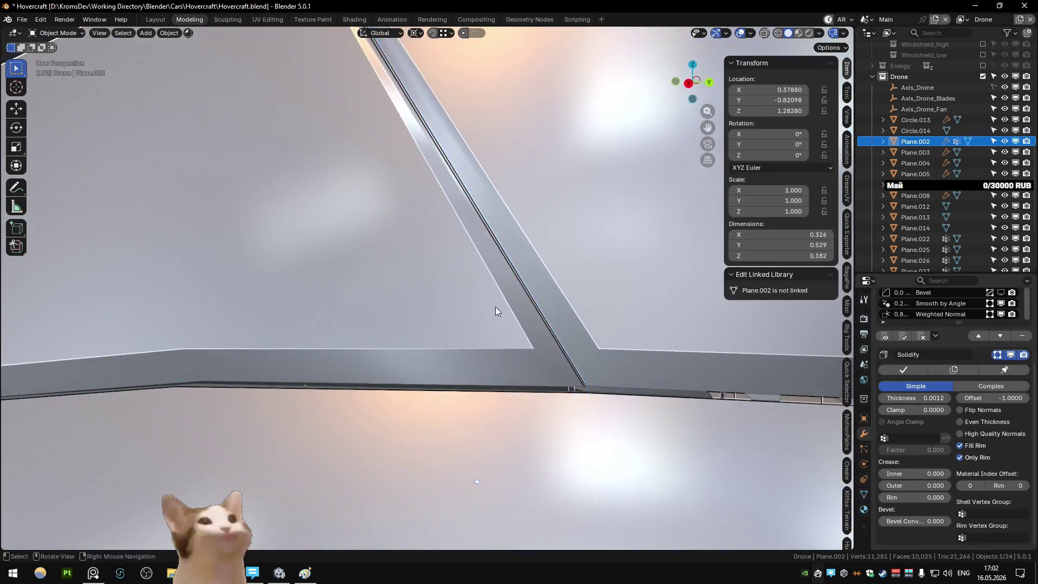
{"action": "mouse_move", "coordinate": [495, 307]}
{"action": "left_mouse_down"}
{"action": "mouse_move", "coordinate": [436, 271]}
{"action": "mouse_move", "coordinate": [501, 310]}
{"action": "mouse_move", "coordinate": [526, 359]}
{"action": "mouse_move", "coordinate": [521, 343]}
{"action": "mouse_move", "coordinate": [616, 382]}
{"action": "left_mouse_up"}
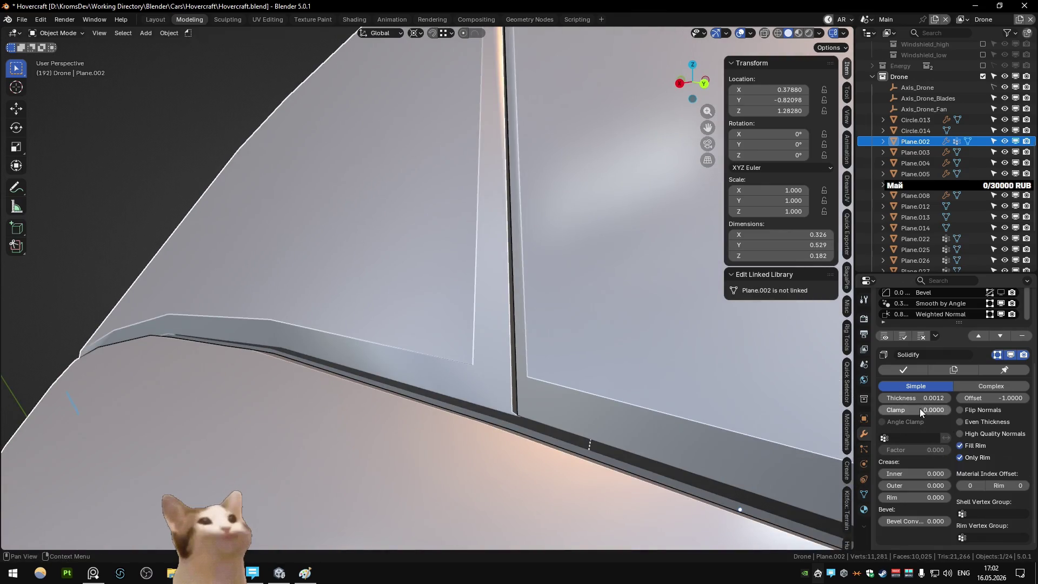
{"action": "mouse_move", "coordinate": [530, 348]}
{"action": "left_mouse_down"}
{"action": "mouse_move", "coordinate": [551, 340]}
{"action": "mouse_move", "coordinate": [530, 348]}
{"action": "left_mouse_up"}
{"action": "scroll", "coordinate": [530, 348], "scroll_direction": "down", "scroll_amount": 3}
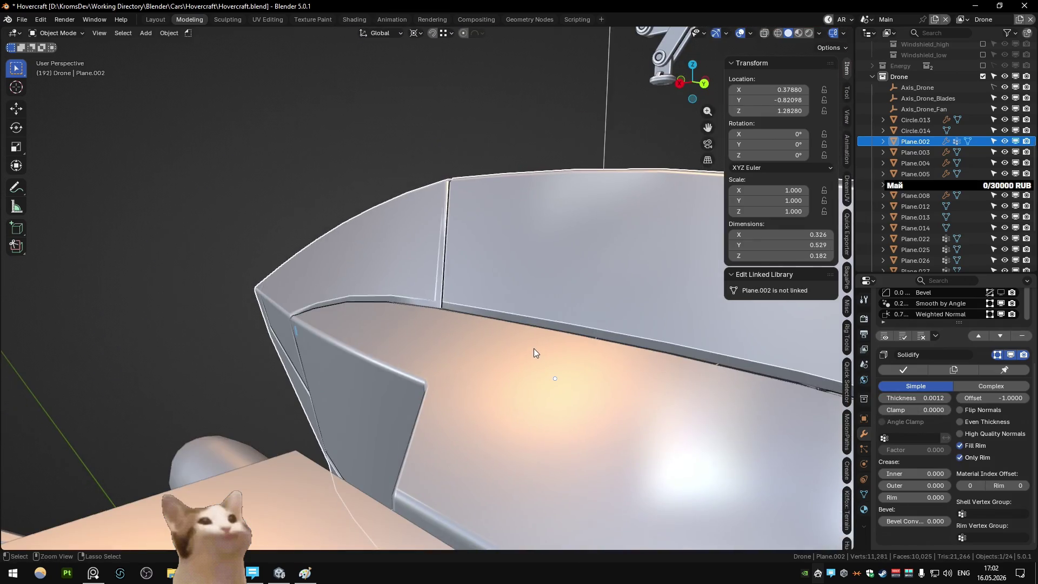
Switch the canopy into Edit Mode and back to Object Mode
{"action": "key", "text": "Tab"}
{"action": "scroll", "coordinate": [541, 351], "scroll_direction": "down", "scroll_amount": 4}
{"action": "key", "text": "Tab"}
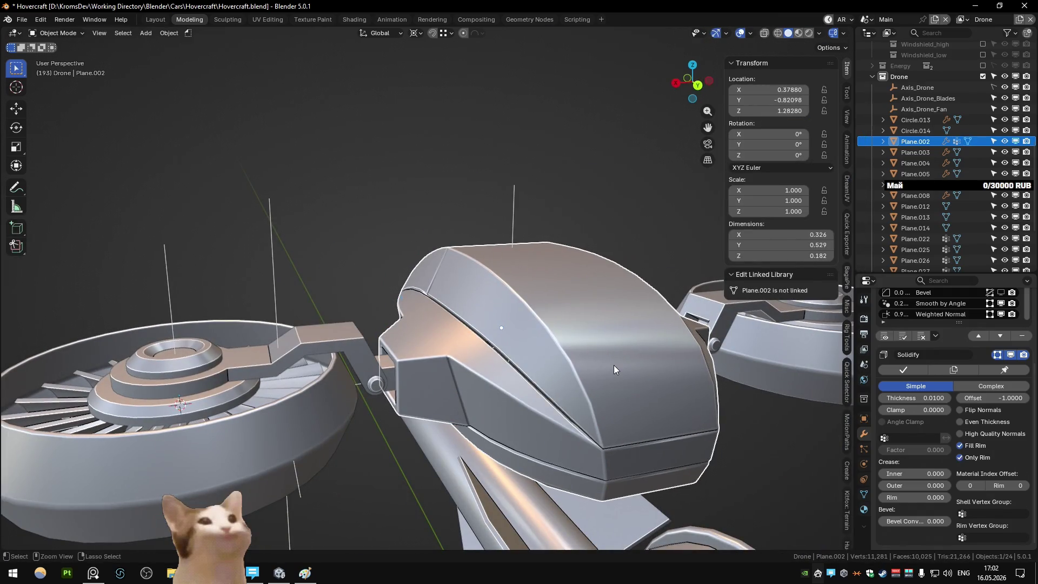
Undo the last change and look around the canopy edge and wider hovercraft body
{"action": "key", "text": "ctrl+z"}
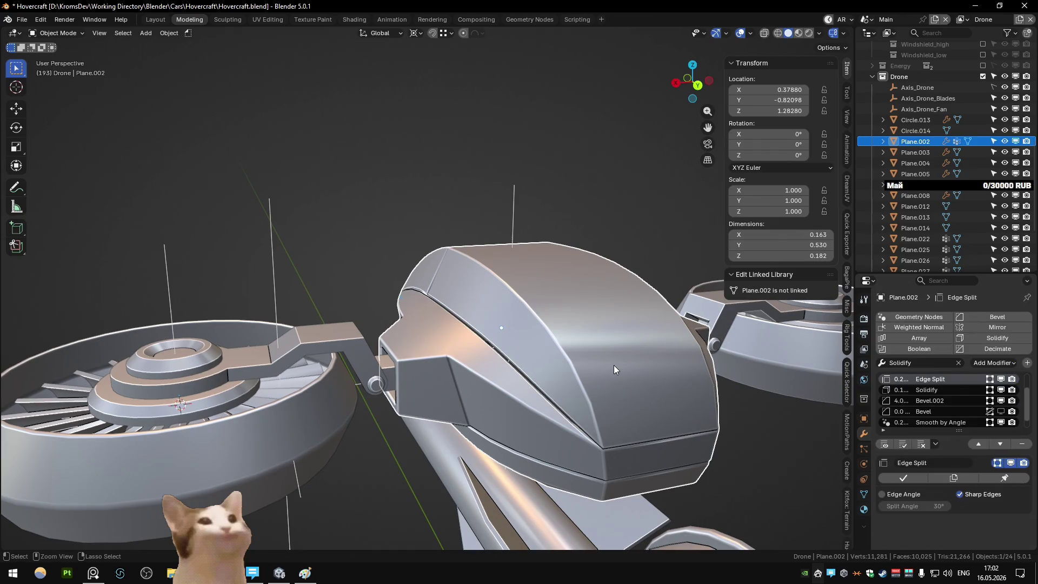
{"action": "scroll", "coordinate": [528, 378], "scroll_direction": "up", "scroll_amount": 6}
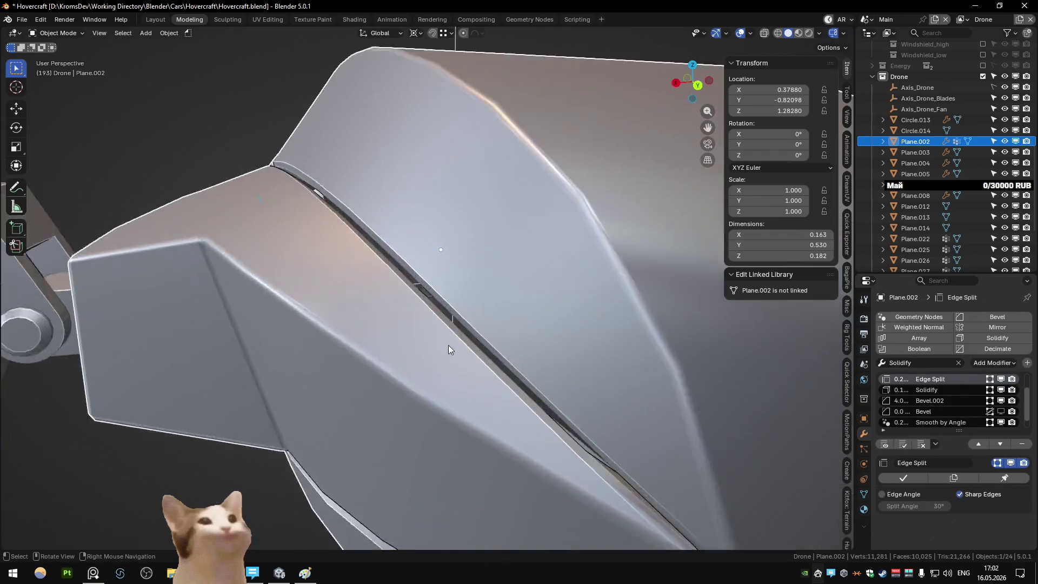
{"action": "mouse_move", "coordinate": [402, 304]}
{"action": "left_mouse_down"}
{"action": "mouse_move", "coordinate": [471, 290]}
{"action": "mouse_move", "coordinate": [451, 271]}
{"action": "left_mouse_up"}
{"action": "scroll", "coordinate": [451, 272], "scroll_direction": "down", "scroll_amount": 4}
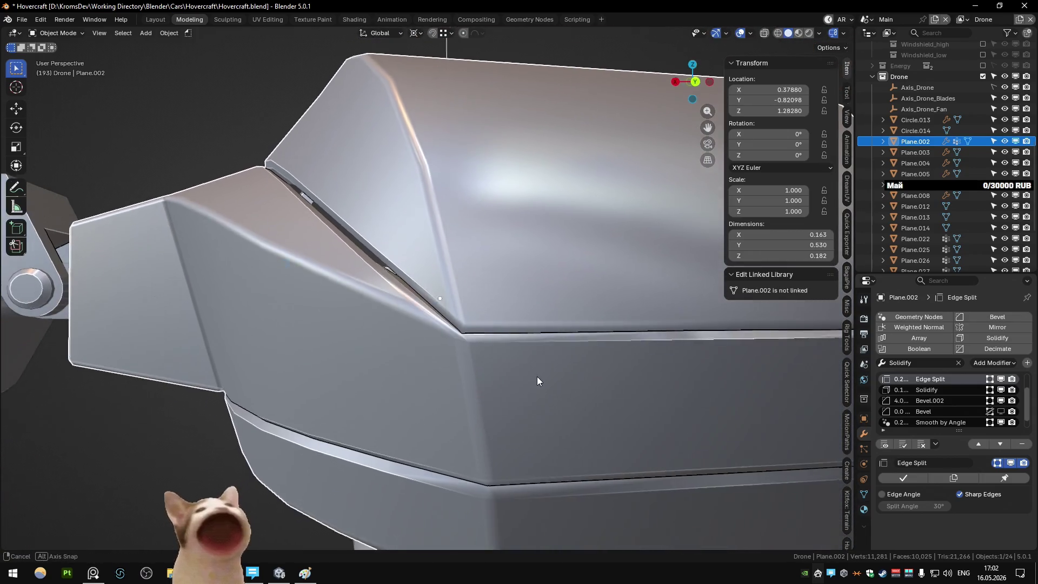
{"action": "left_click_drag", "start_coordinate": [540, 377], "coordinate": [424, 301]}
{"action": "scroll", "coordinate": [425, 300], "scroll_direction": "up", "scroll_amount": 1}
Add a Weld modifier to Plane.002 at 0.002 distance and hide it in the viewport
{"action": "left_click", "coordinate": [924, 363]}
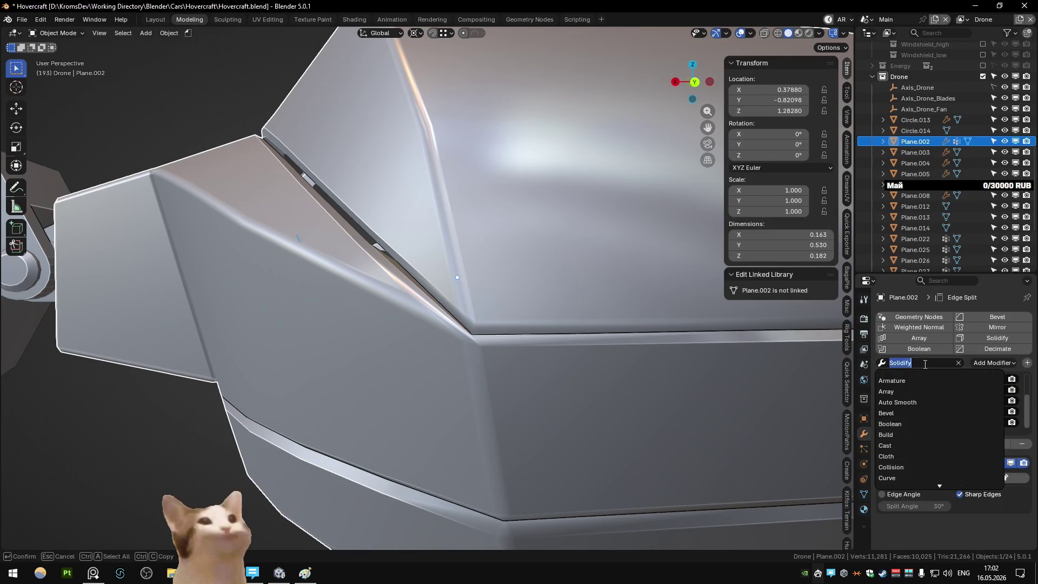
{"action": "type", "text": "wel"}
{"action": "left_click", "coordinate": [922, 380]}
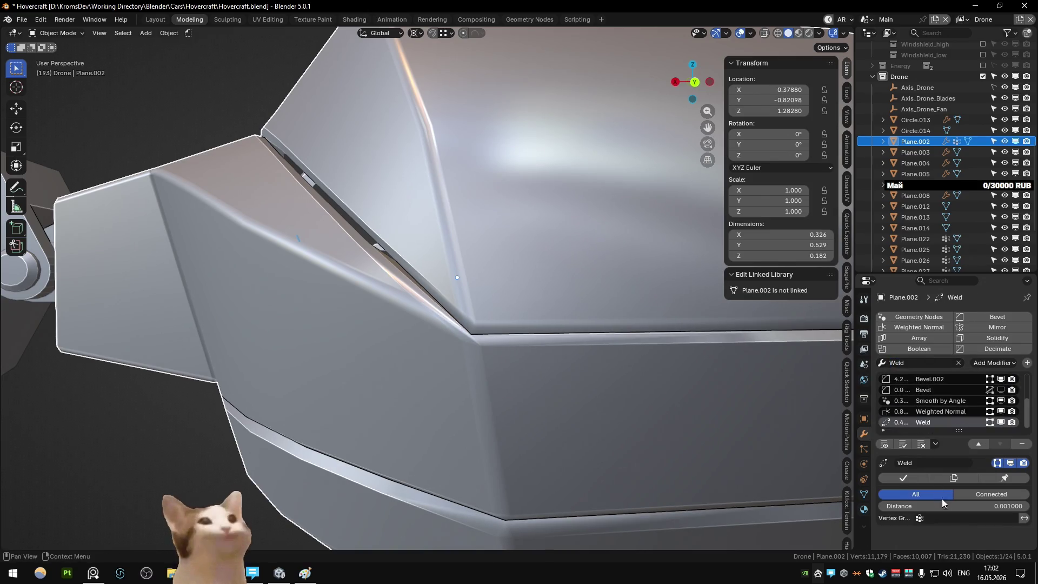
{"action": "key", "text": "Return"}
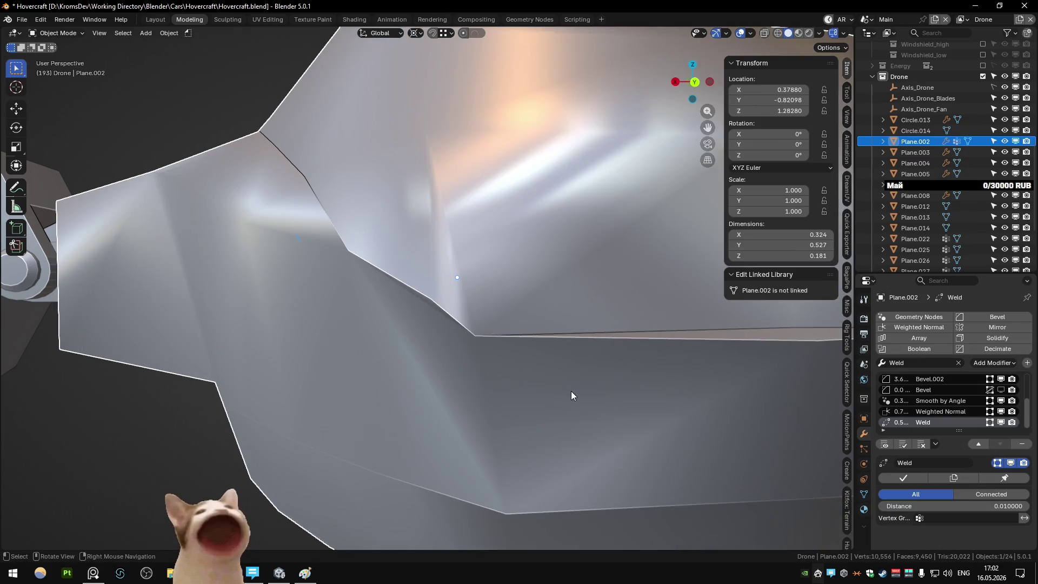
{"action": "type", "text": "01"}
{"action": "key", "text": "Return"}
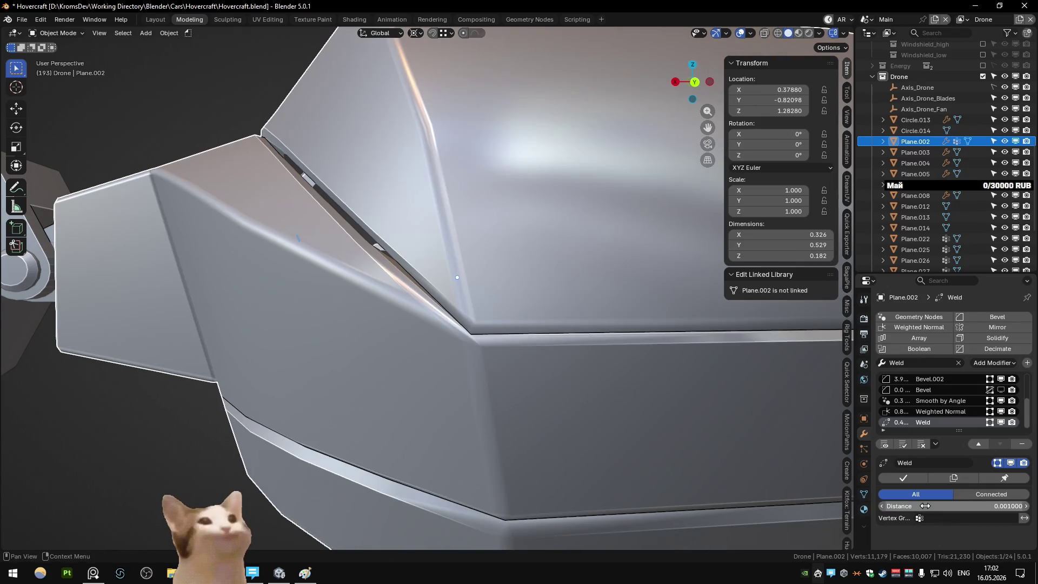
{"action": "type", "text": "2"}
{"action": "key", "text": "Return"}
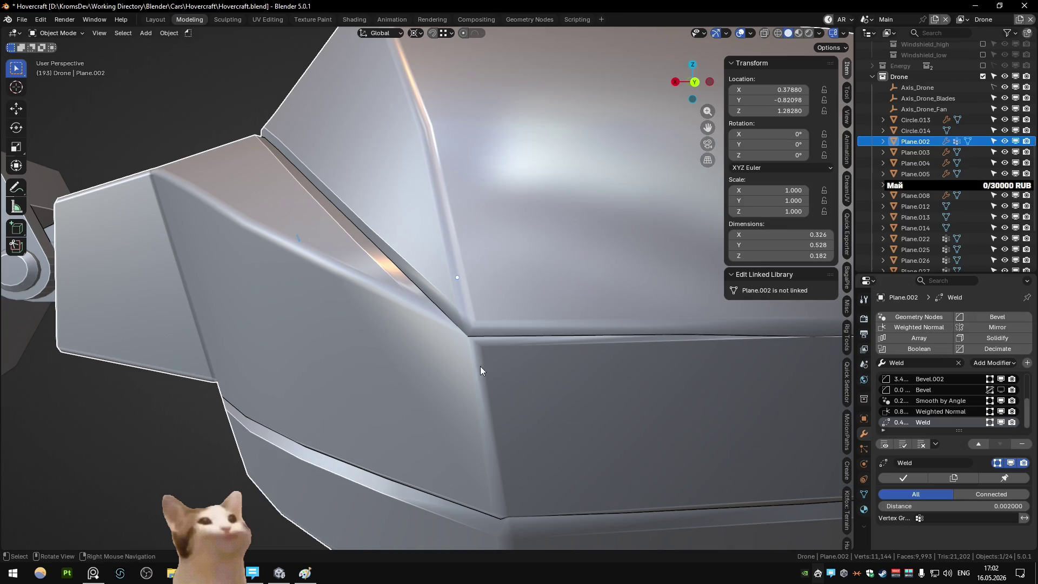
{"action": "scroll", "coordinate": [507, 375], "scroll_direction": "down", "scroll_amount": 5}
{"action": "scroll", "coordinate": [429, 335], "scroll_direction": "up", "scroll_amount": 5}
{"action": "left_click", "coordinate": [1004, 420]}
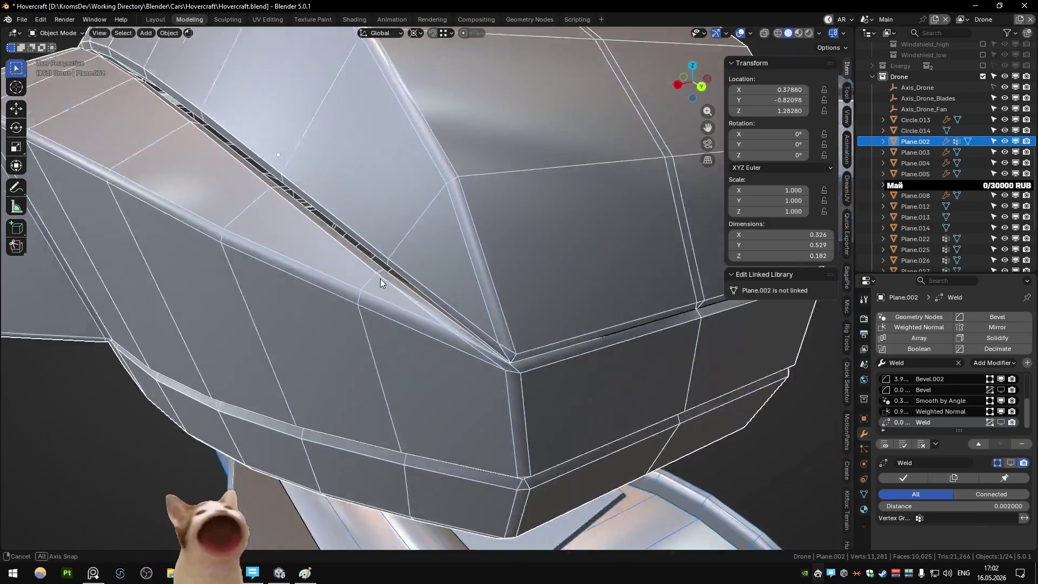
Check the Smooth by Angle settings, keeping the angle at 90°, then view Edge Split settings
{"action": "left_click_drag", "start_coordinate": [380, 279], "coordinate": [431, 294]}
{"action": "mouse_move", "coordinate": [264, 171]}
{"action": "left_mouse_down"}
{"action": "mouse_move", "coordinate": [212, 167]}
{"action": "mouse_move", "coordinate": [250, 227]}
{"action": "mouse_move", "coordinate": [327, 235]}
{"action": "mouse_move", "coordinate": [368, 252]}
{"action": "mouse_move", "coordinate": [275, 241]}
{"action": "mouse_move", "coordinate": [431, 273]}
{"action": "left_mouse_up"}
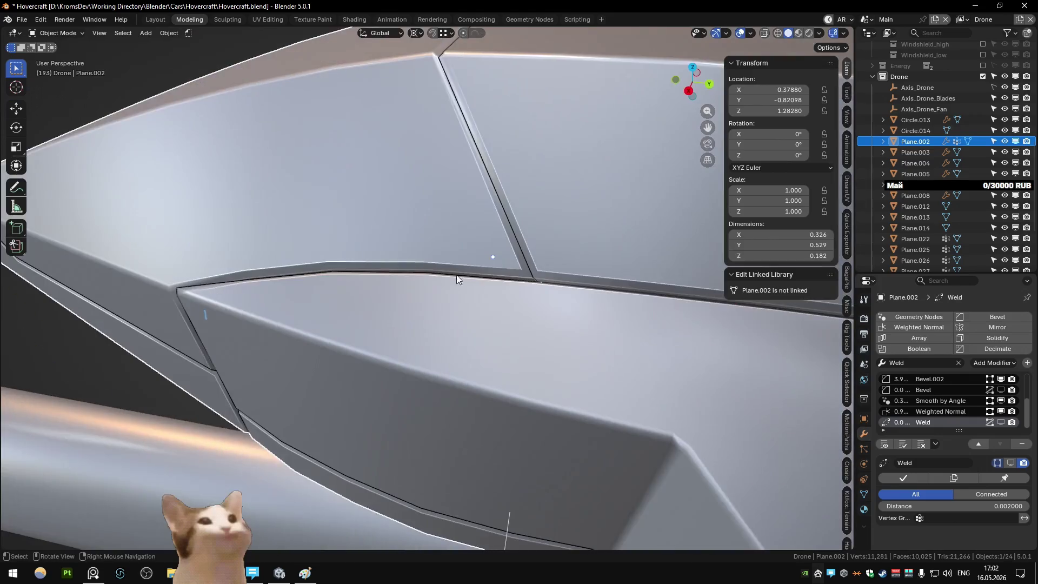
{"action": "mouse_move", "coordinate": [510, 234]}
{"action": "left_mouse_down"}
{"action": "mouse_move", "coordinate": [531, 254]}
{"action": "mouse_move", "coordinate": [544, 315]}
{"action": "left_mouse_up"}
{"action": "left_click", "coordinate": [943, 401]}
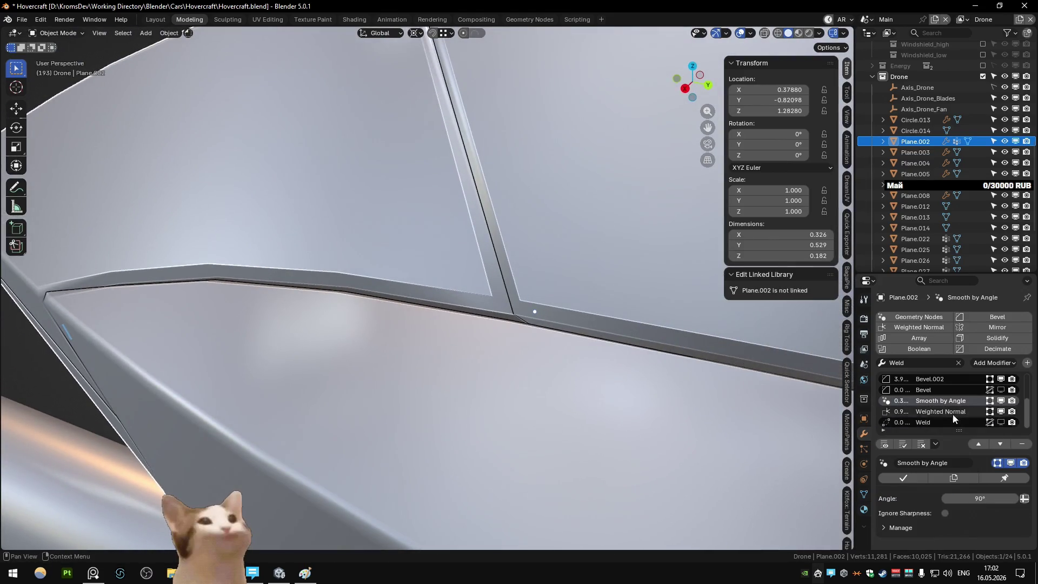
{"action": "left_click", "coordinate": [977, 497]}
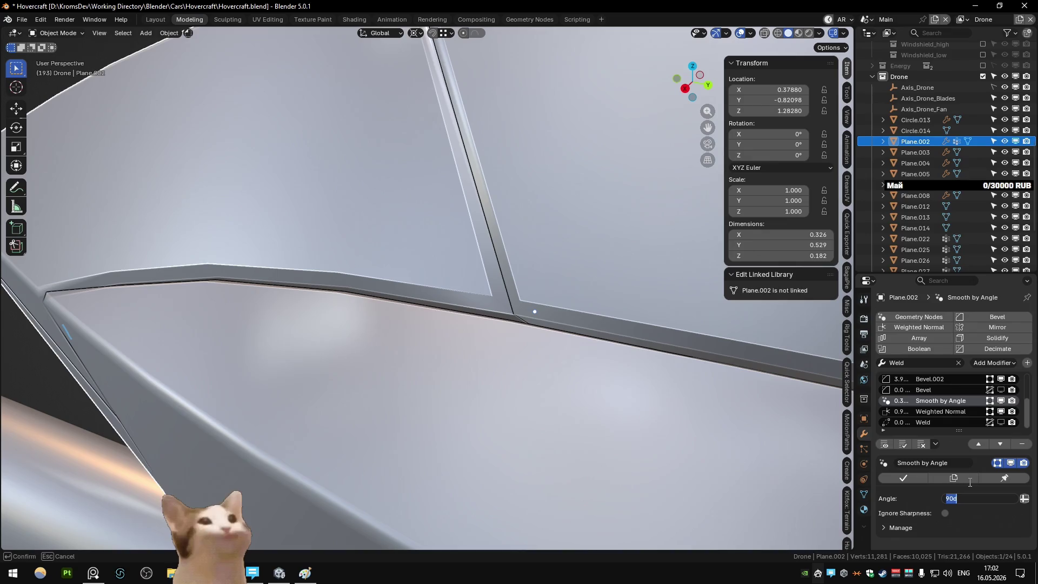
{"action": "key", "text": "ctrl+z"}
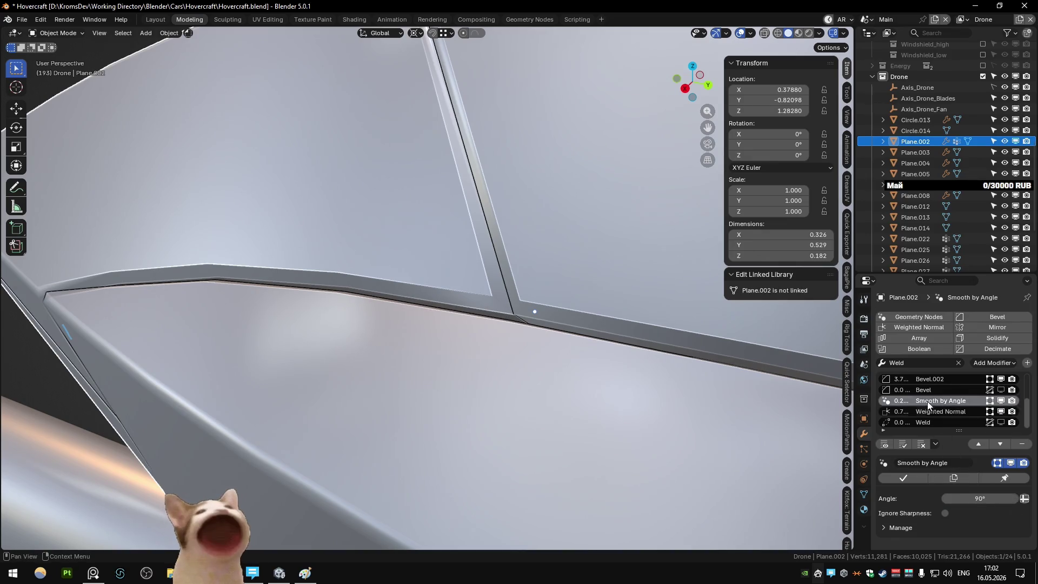
{"action": "left_click", "coordinate": [939, 378]}
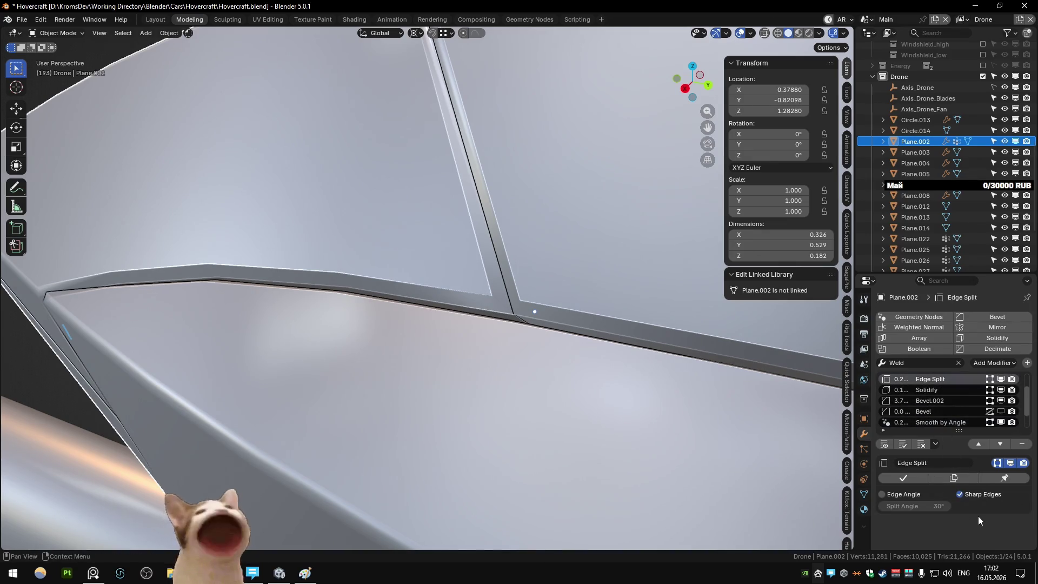
{"action": "scroll", "coordinate": [665, 365], "scroll_direction": "down", "scroll_amount": 5}
{"action": "mouse_move", "coordinate": [565, 339]}
{"action": "left_mouse_down"}
{"action": "mouse_move", "coordinate": [657, 372]}
{"action": "mouse_move", "coordinate": [474, 290]}
{"action": "mouse_move", "coordinate": [485, 274]}
{"action": "mouse_move", "coordinate": [410, 261]}
{"action": "mouse_move", "coordinate": [688, 339]}
{"action": "left_mouse_up"}
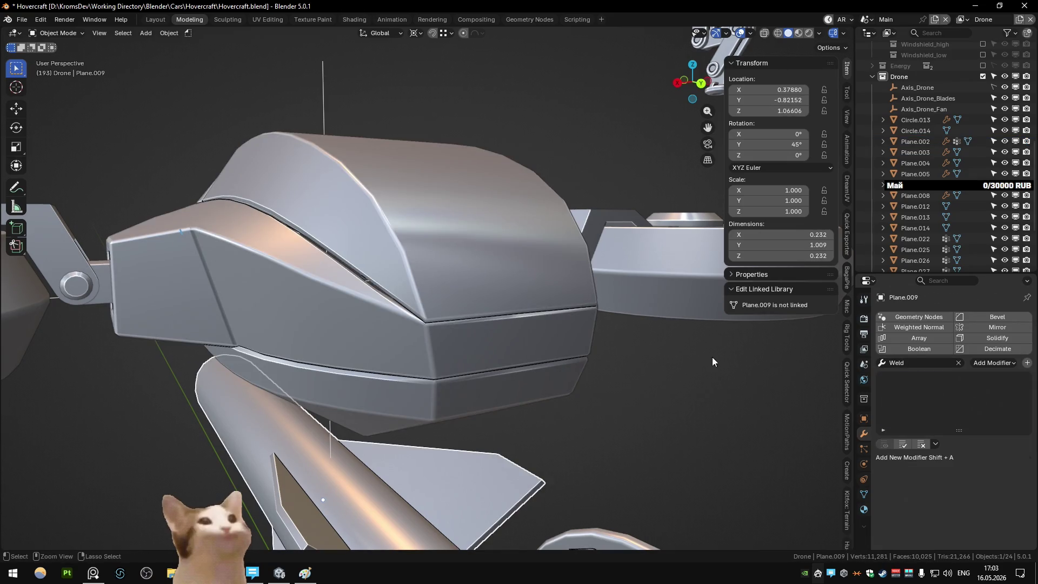
Make the canopy Plane.002 active, save the hovercraft file, and frame it in Edit Mode
{"action": "scroll", "coordinate": [443, 315], "scroll_direction": "down", "scroll_amount": 5}
{"action": "left_click", "coordinate": [427, 331]}
{"action": "left_click", "coordinate": [427, 332]}
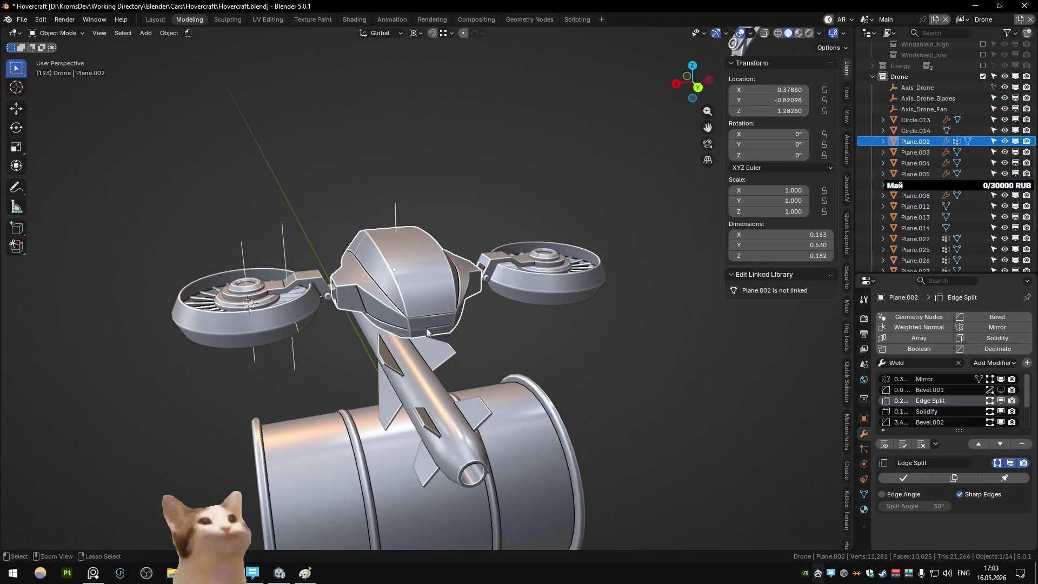
{"action": "key", "text": "ctrl+s"}
{"action": "key", "text": "KP_Decimal"}
{"action": "key", "text": "Tab"}
{"action": "key", "text": "Tab"}
Orbit the drone through front, underside and front-top views
{"action": "mouse_move", "coordinate": [451, 330]}
{"action": "left_mouse_down"}
{"action": "mouse_move", "coordinate": [477, 339]}
{"action": "mouse_move", "coordinate": [485, 287]}
{"action": "mouse_move", "coordinate": [465, 316]}
{"action": "mouse_move", "coordinate": [449, 300]}
{"action": "mouse_move", "coordinate": [480, 339]}
{"action": "mouse_move", "coordinate": [443, 281]}
{"action": "mouse_move", "coordinate": [436, 301]}
{"action": "mouse_move", "coordinate": [291, 250]}
{"action": "mouse_move", "coordinate": [468, 252]}
{"action": "mouse_move", "coordinate": [439, 227]}
{"action": "mouse_move", "coordinate": [439, 251]}
{"action": "mouse_move", "coordinate": [180, 283]}
{"action": "left_mouse_up"}
{"action": "scroll", "coordinate": [450, 300], "scroll_direction": "up", "scroll_amount": 2}
{"action": "scroll", "coordinate": [478, 337], "scroll_direction": "down", "scroll_amount": 2}
{"action": "mouse_move", "coordinate": [185, 367]}
{"action": "left_mouse_down"}
{"action": "mouse_move", "coordinate": [453, 331]}
{"action": "mouse_move", "coordinate": [506, 293]}
{"action": "mouse_move", "coordinate": [607, 326]}
{"action": "mouse_move", "coordinate": [399, 307]}
{"action": "mouse_move", "coordinate": [390, 275]}
{"action": "mouse_move", "coordinate": [314, 347]}
{"action": "mouse_move", "coordinate": [441, 320]}
{"action": "left_mouse_up"}
{"action": "scroll", "coordinate": [333, 348], "scroll_direction": "down", "scroll_amount": 3}
{"action": "mouse_move", "coordinate": [377, 334]}
{"action": "left_mouse_down"}
{"action": "mouse_move", "coordinate": [571, 281]}
{"action": "mouse_move", "coordinate": [621, 292]}
{"action": "mouse_move", "coordinate": [513, 332]}
{"action": "mouse_move", "coordinate": [162, 316]}
{"action": "mouse_move", "coordinate": [196, 290]}
{"action": "mouse_move", "coordinate": [433, 336]}
{"action": "mouse_move", "coordinate": [384, 358]}
{"action": "left_mouse_up"}
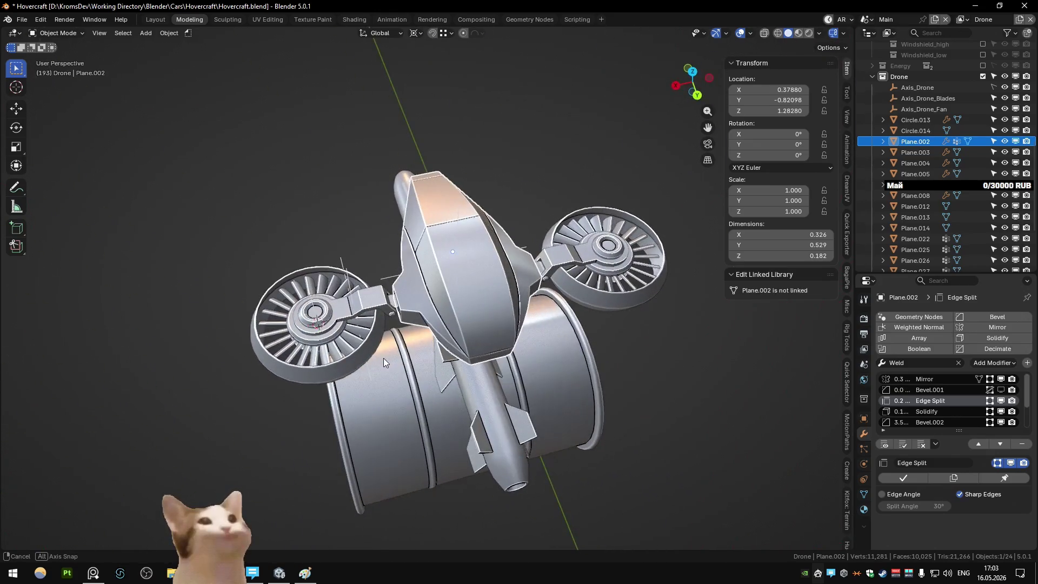
Select the fan arm bracket Plane.008 to show its three Mirror modifiers
{"action": "left_click", "coordinate": [396, 307]}
{"action": "mouse_move", "coordinate": [396, 307]}
{"action": "left_mouse_down"}
{"action": "mouse_move", "coordinate": [408, 236]}
{"action": "mouse_move", "coordinate": [341, 274]}
{"action": "mouse_move", "coordinate": [432, 319]}
{"action": "mouse_move", "coordinate": [438, 354]}
{"action": "mouse_move", "coordinate": [466, 279]}
{"action": "mouse_move", "coordinate": [455, 283]}
{"action": "mouse_move", "coordinate": [487, 258]}
{"action": "left_mouse_up"}
{"action": "scroll", "coordinate": [432, 346], "scroll_direction": "down", "scroll_amount": 5}
{"action": "scroll", "coordinate": [487, 258], "scroll_direction": "up", "scroll_amount": 3}
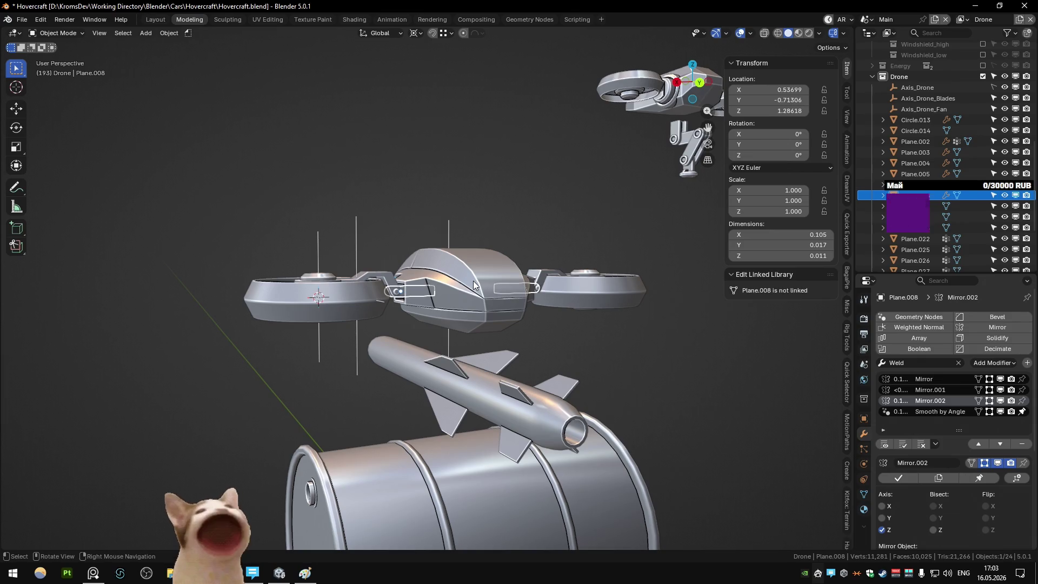
Select the missile, drone fan axis and lower fan-mount part while orbiting the drone
{"action": "left_click_drag", "start_coordinate": [469, 280], "coordinate": [464, 315]}
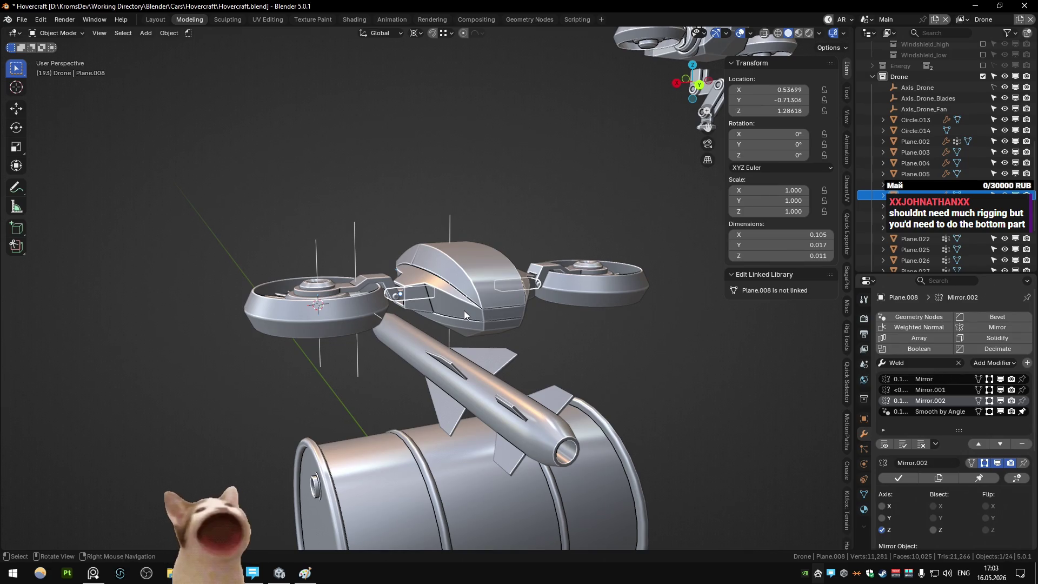
{"action": "mouse_move", "coordinate": [464, 310]}
{"action": "left_mouse_down"}
{"action": "mouse_move", "coordinate": [479, 305]}
{"action": "mouse_move", "coordinate": [467, 368]}
{"action": "left_mouse_up"}
{"action": "left_click", "coordinate": [467, 367]}
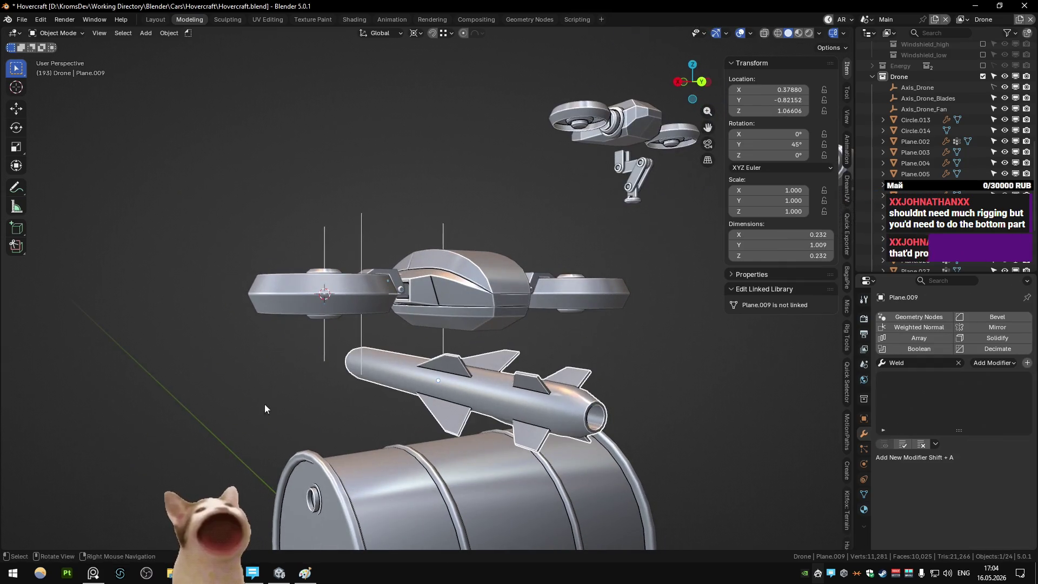
{"action": "left_click", "coordinate": [361, 357], "text": "shift"}
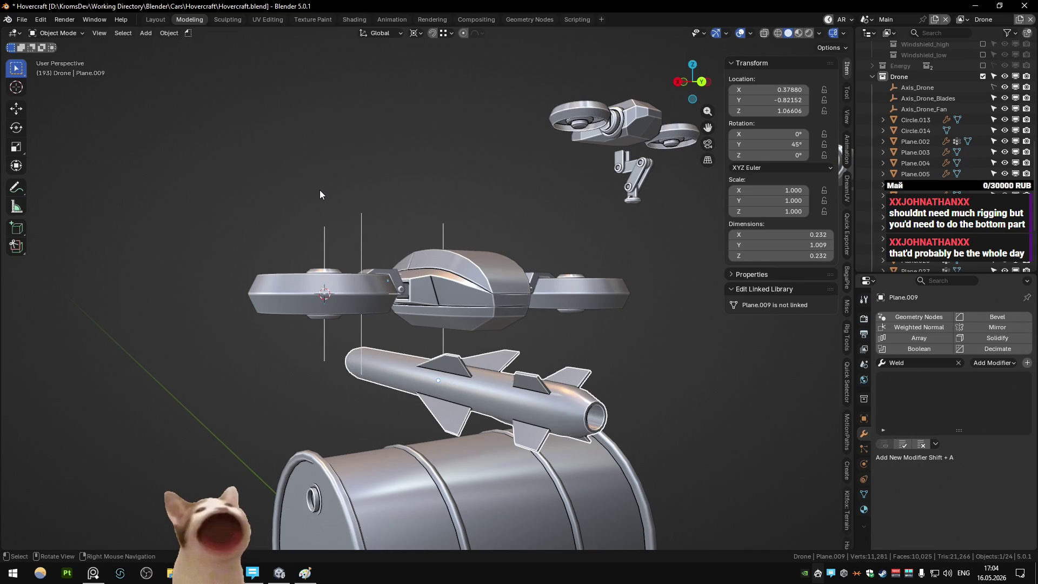
{"action": "mouse_move", "coordinate": [359, 265]}
{"action": "left_mouse_down"}
{"action": "mouse_move", "coordinate": [469, 242]}
{"action": "mouse_move", "coordinate": [433, 284]}
{"action": "mouse_move", "coordinate": [378, 300]}
{"action": "mouse_move", "coordinate": [406, 270]}
{"action": "mouse_move", "coordinate": [467, 265]}
{"action": "mouse_move", "coordinate": [423, 308]}
{"action": "mouse_move", "coordinate": [436, 285]}
{"action": "mouse_move", "coordinate": [597, 232]}
{"action": "mouse_move", "coordinate": [564, 182]}
{"action": "left_mouse_up"}
{"action": "left_click", "coordinate": [592, 199]}
Select drone body Plane.002 to show its Mirror, Bevel, Edge Split and Solidify stack up close
{"action": "left_click", "coordinate": [479, 327]}
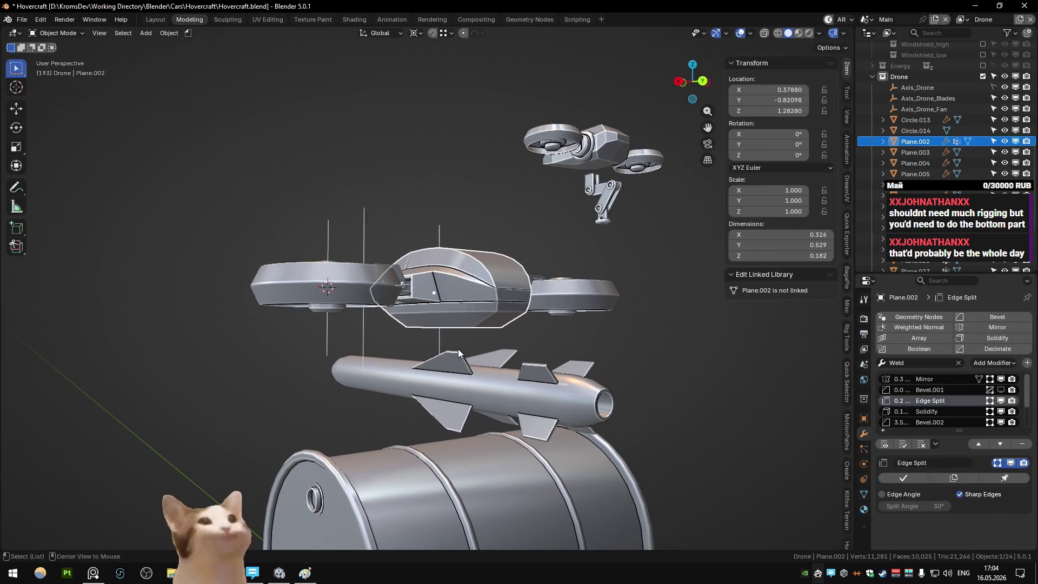
{"action": "scroll", "coordinate": [458, 346], "scroll_direction": "up", "scroll_amount": 4}
{"action": "mouse_move", "coordinate": [458, 328]}
{"action": "left_mouse_down"}
{"action": "mouse_move", "coordinate": [527, 291]}
{"action": "mouse_move", "coordinate": [461, 343]}
{"action": "mouse_move", "coordinate": [445, 336]}
{"action": "mouse_move", "coordinate": [465, 306]}
{"action": "mouse_move", "coordinate": [439, 255]}
{"action": "mouse_move", "coordinate": [449, 235]}
{"action": "left_mouse_up"}
{"action": "mouse_move", "coordinate": [416, 279]}
{"action": "left_mouse_down"}
{"action": "mouse_move", "coordinate": [420, 322]}
{"action": "mouse_move", "coordinate": [429, 298]}
{"action": "left_mouse_up"}
{"action": "scroll", "coordinate": [359, 329], "scroll_direction": "down", "scroll_amount": 10}
Start moving the bracket leg parts, cancel, and undo back to their earlier positions
{"action": "left_click", "coordinate": [347, 222]}
{"action": "mouse_move", "coordinate": [347, 223]}
{"action": "left_mouse_down"}
{"action": "mouse_move", "coordinate": [429, 193]}
{"action": "mouse_move", "coordinate": [452, 213]}
{"action": "mouse_move", "coordinate": [429, 167]}
{"action": "left_mouse_up"}
{"action": "left_click", "coordinate": [429, 167]}
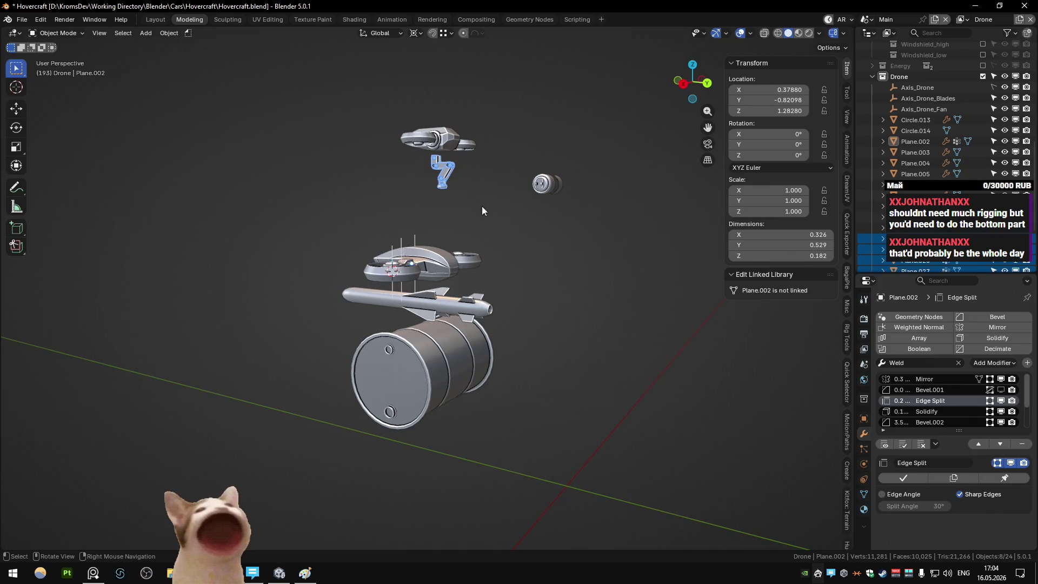
{"action": "key", "text": "g"}
{"action": "key", "text": "Escape"}
{"action": "left_click", "coordinate": [488, 233]}
{"action": "mouse_move", "coordinate": [488, 233]}
{"action": "left_mouse_down"}
{"action": "mouse_move", "coordinate": [549, 171]}
{"action": "mouse_move", "coordinate": [526, 212]}
{"action": "left_mouse_up"}
{"action": "key", "text": "ctrl+z"}
{"action": "key", "text": "ctrl+z"}
{"action": "key", "text": "ctrl+z"}
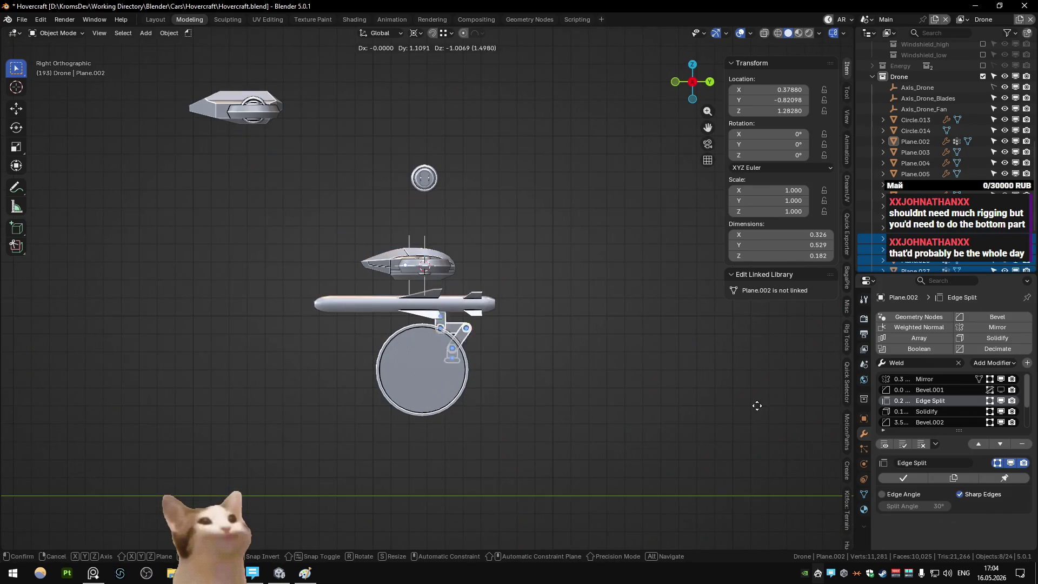
Move the bracket leg parts sideways along the X axis twice
{"action": "left_click_drag", "start_coordinate": [701, 354], "coordinate": [443, 359]}
{"action": "key", "text": "g"}
{"action": "key", "text": "x"}
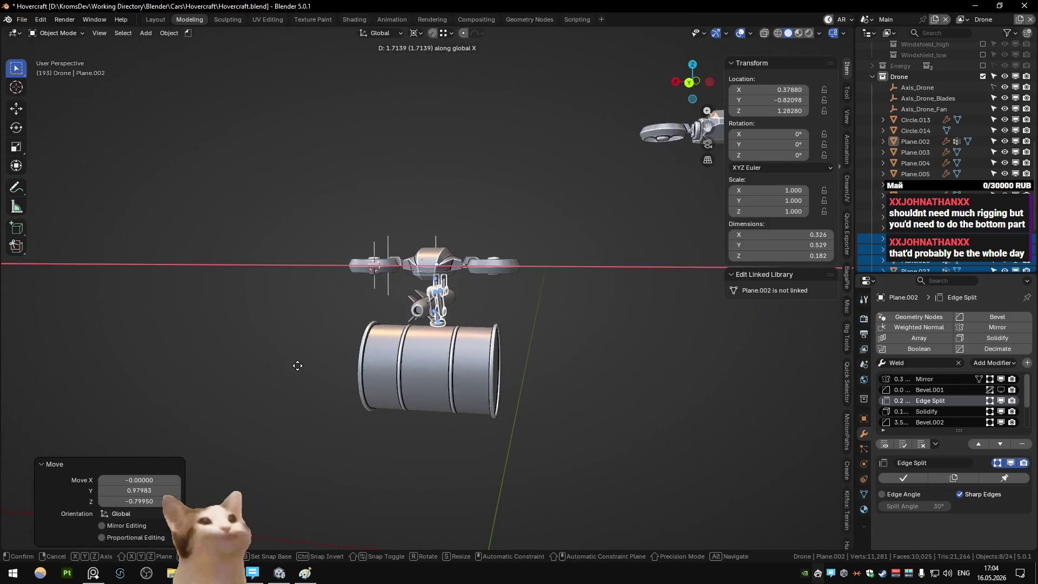
{"action": "left_click", "coordinate": [319, 346]}
{"action": "scroll", "coordinate": [452, 287], "scroll_direction": "up", "scroll_amount": 5}
{"action": "key", "text": "g"}
{"action": "key", "text": "x"}
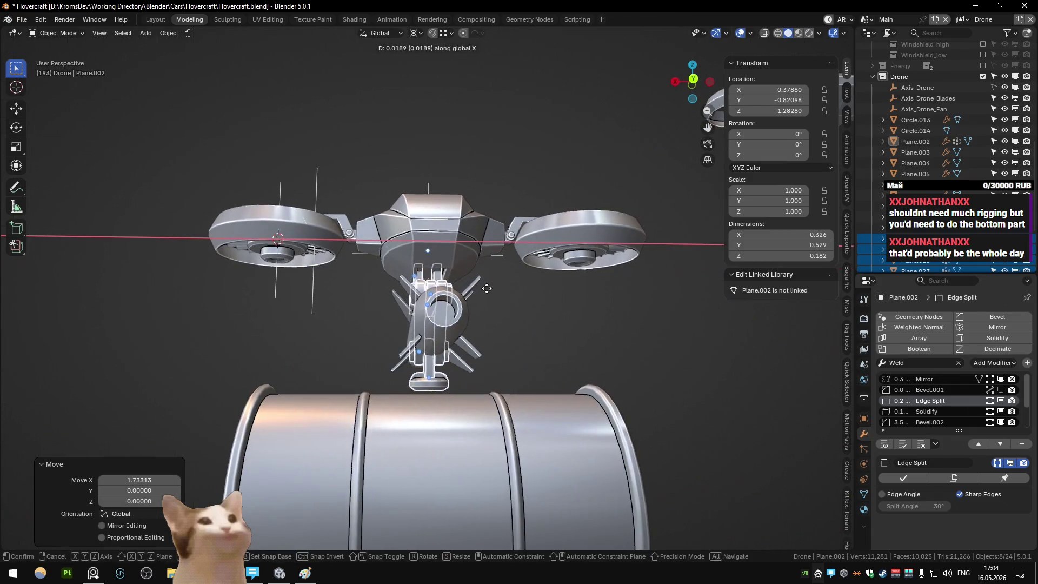
{"action": "left_click", "coordinate": [485, 288]}
Select Plane.009 on its own and hide it
{"action": "scroll", "coordinate": [523, 325], "scroll_direction": "down", "scroll_amount": 3}
{"action": "left_click_drag", "start_coordinate": [554, 356], "coordinate": [513, 381]}
{"action": "left_click", "coordinate": [433, 331]}
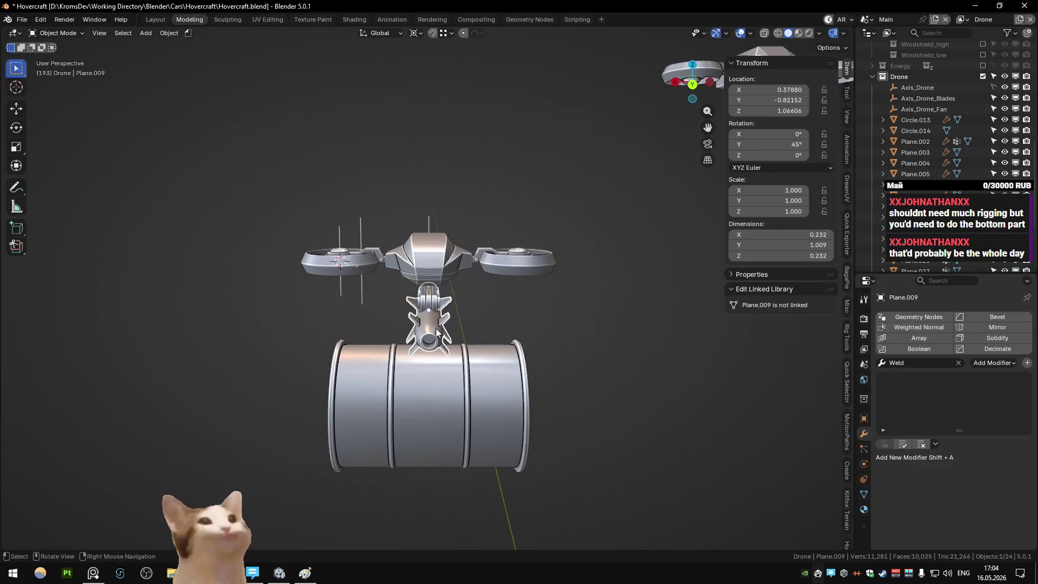
{"action": "key", "text": "h"}
Make drone body Plane.002 active, view drone, missile and barrel at an angle, then deselect all
{"action": "scroll", "coordinate": [468, 342], "scroll_direction": "down", "scroll_amount": 4}
{"action": "mouse_move", "coordinate": [468, 342]}
{"action": "left_mouse_down"}
{"action": "mouse_move", "coordinate": [569, 318]}
{"action": "mouse_move", "coordinate": [581, 338]}
{"action": "mouse_move", "coordinate": [473, 344]}
{"action": "left_mouse_up"}
{"action": "scroll", "coordinate": [474, 343], "scroll_direction": "up", "scroll_amount": 3}
{"action": "left_click", "coordinate": [475, 346]}
{"action": "mouse_move", "coordinate": [450, 294]}
{"action": "left_mouse_down"}
{"action": "mouse_move", "coordinate": [537, 290]}
{"action": "mouse_move", "coordinate": [541, 275]}
{"action": "mouse_move", "coordinate": [570, 286]}
{"action": "mouse_move", "coordinate": [488, 288]}
{"action": "mouse_move", "coordinate": [580, 278]}
{"action": "mouse_move", "coordinate": [590, 247]}
{"action": "mouse_move", "coordinate": [550, 276]}
{"action": "mouse_move", "coordinate": [438, 265]}
{"action": "mouse_move", "coordinate": [484, 254]}
{"action": "mouse_move", "coordinate": [444, 284]}
{"action": "mouse_move", "coordinate": [377, 290]}
{"action": "mouse_move", "coordinate": [381, 298]}
{"action": "mouse_move", "coordinate": [341, 309]}
{"action": "mouse_move", "coordinate": [365, 276]}
{"action": "mouse_move", "coordinate": [495, 267]}
{"action": "mouse_move", "coordinate": [504, 298]}
{"action": "mouse_move", "coordinate": [324, 323]}
{"action": "mouse_move", "coordinate": [430, 290]}
{"action": "mouse_move", "coordinate": [409, 308]}
{"action": "mouse_move", "coordinate": [400, 294]}
{"action": "left_mouse_up"}
{"action": "left_click", "coordinate": [548, 274]}
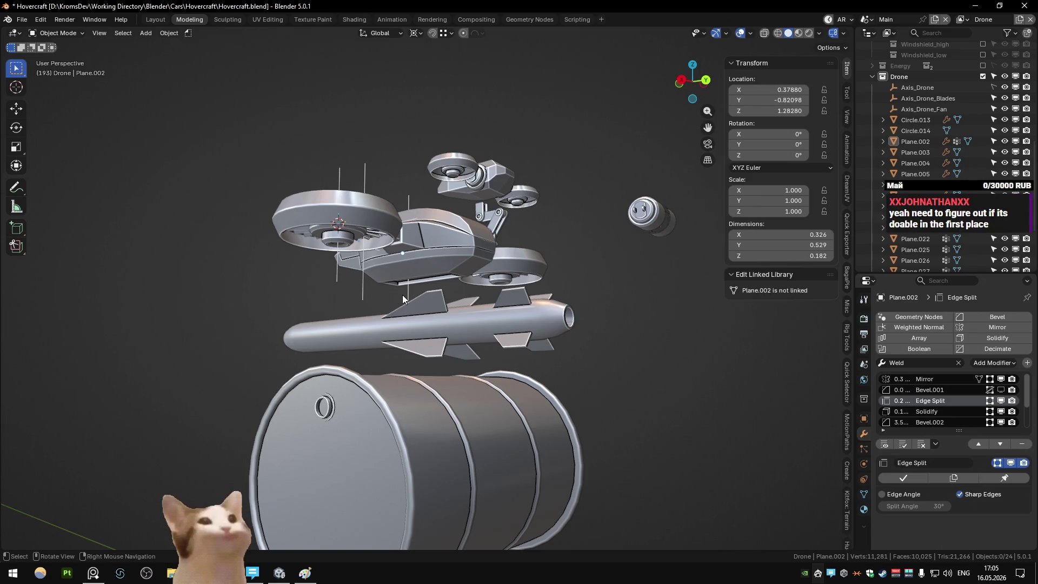
{"action": "left_click", "coordinate": [290, 573]}
Drive the hovercraft forward and steer it right with W and D
{"action": "key", "text": "w"}
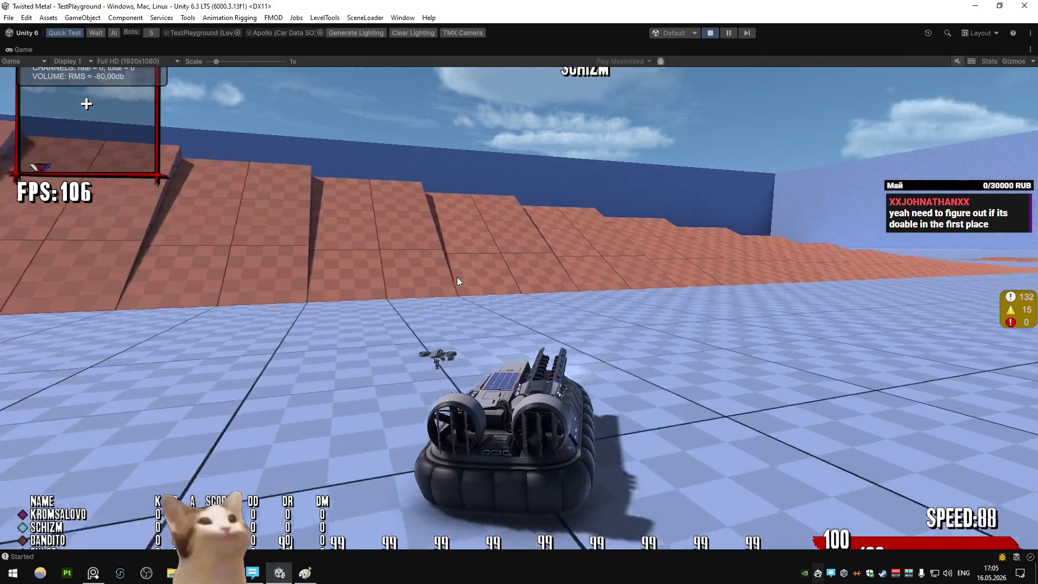
{"action": "key", "text": "d"}
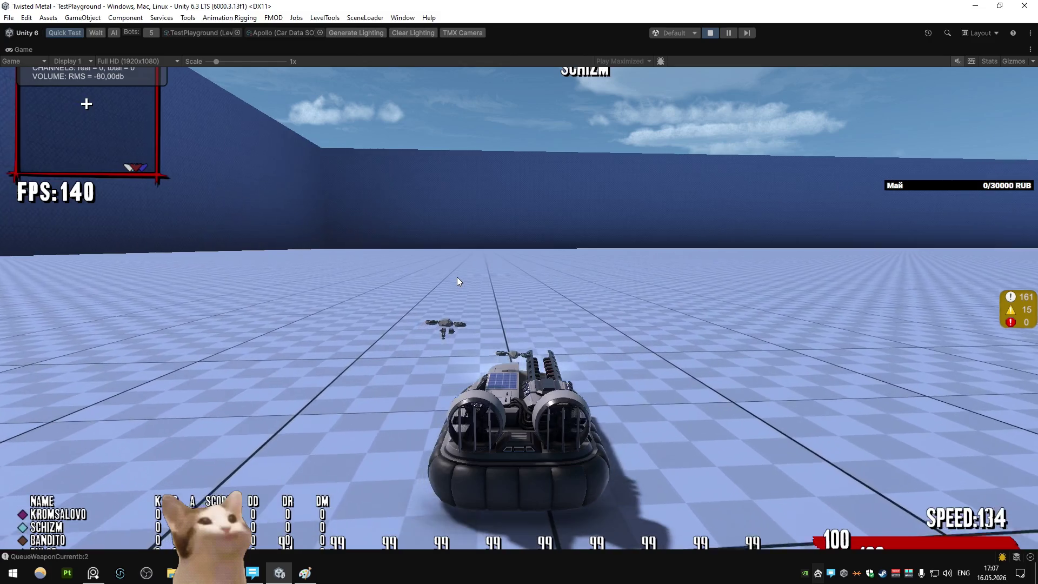
Steer right past the yellow ramp, then left around the orange and grey checker ramps
{"action": "key", "text": "d"}
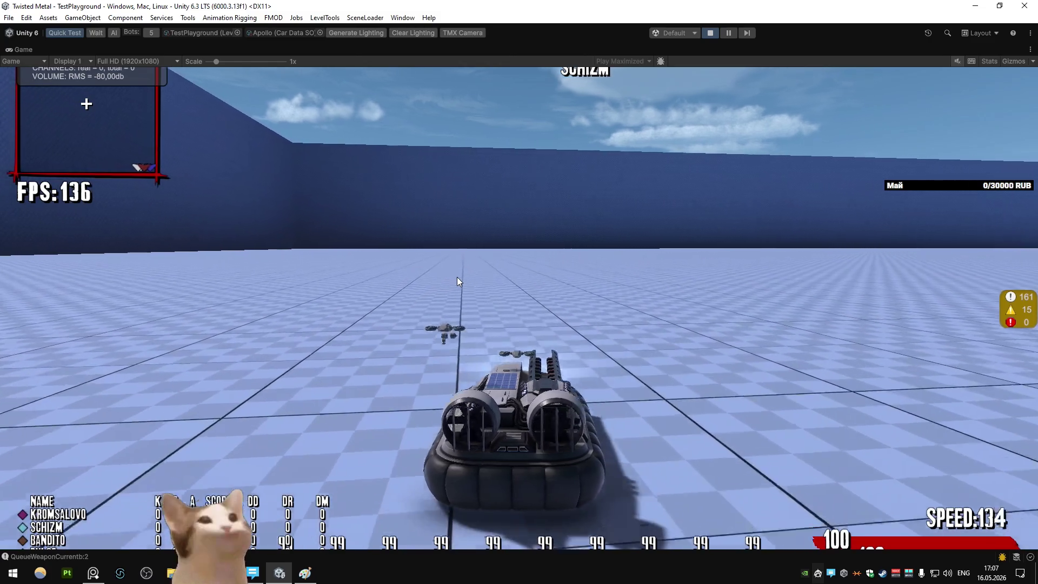
{"action": "key", "text": "d"}
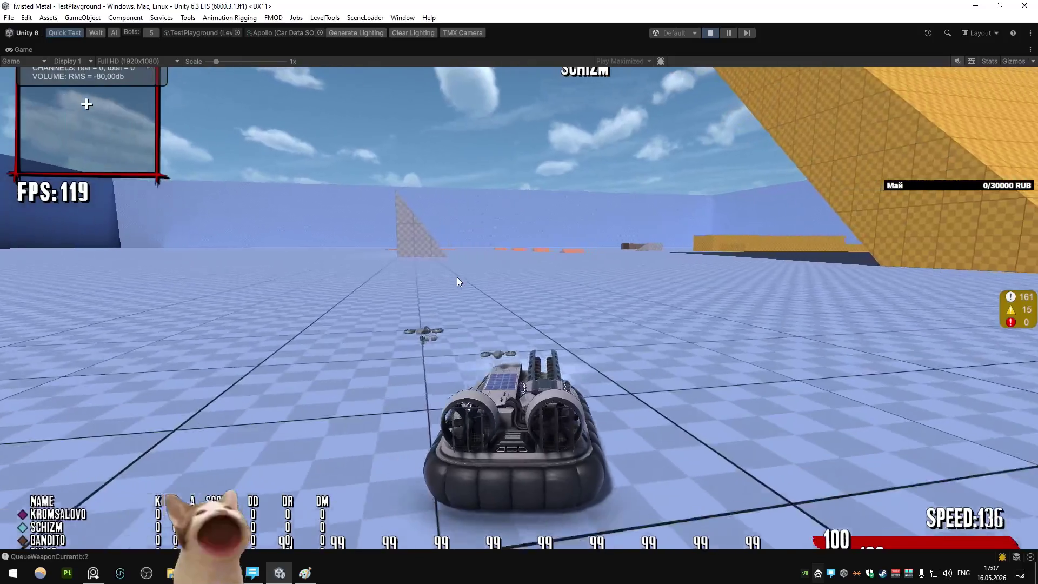
{"action": "key", "text": "d"}
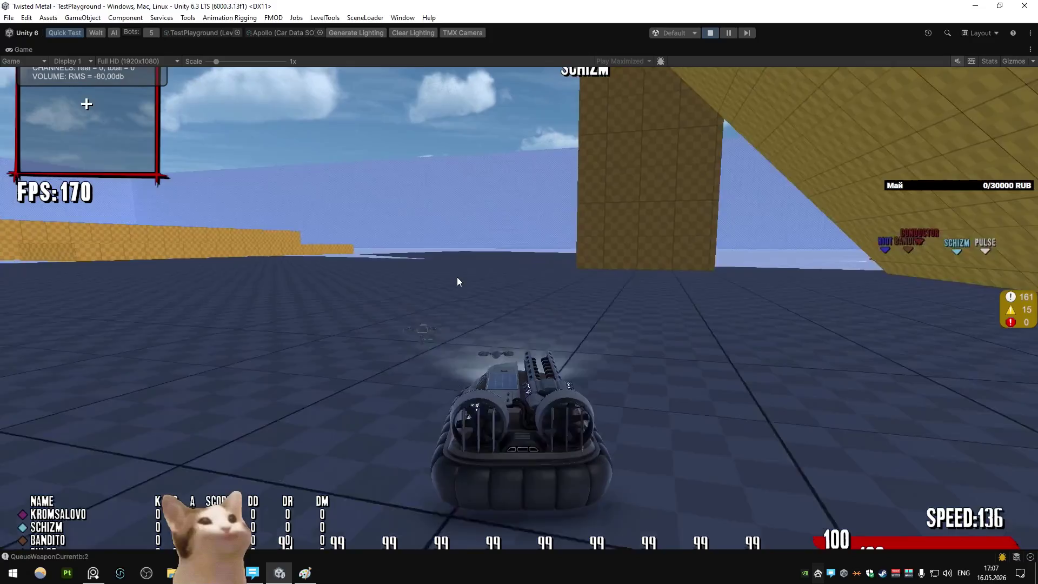
{"action": "key", "text": "a"}
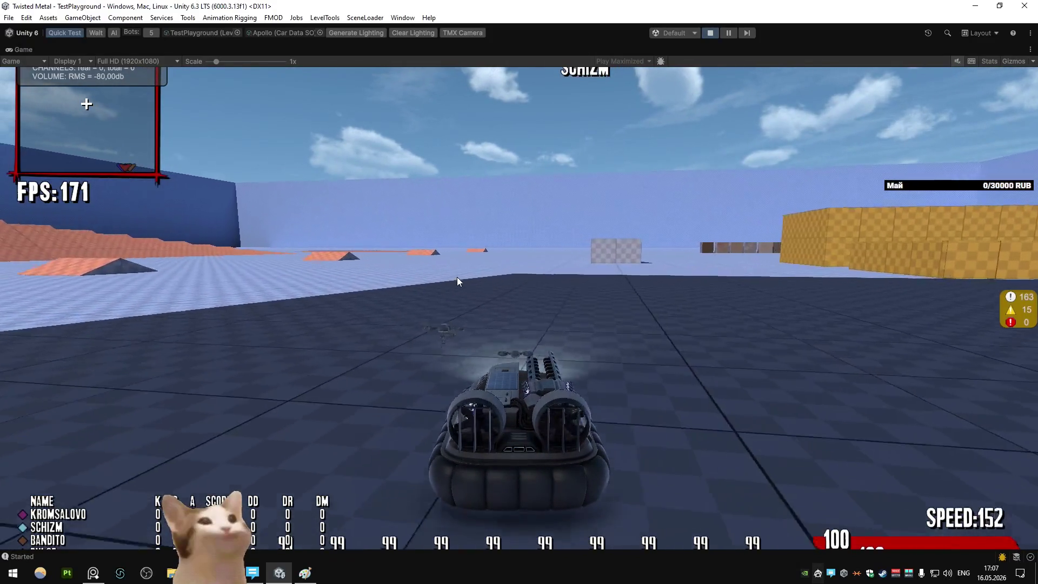
{"action": "key", "text": "w"}
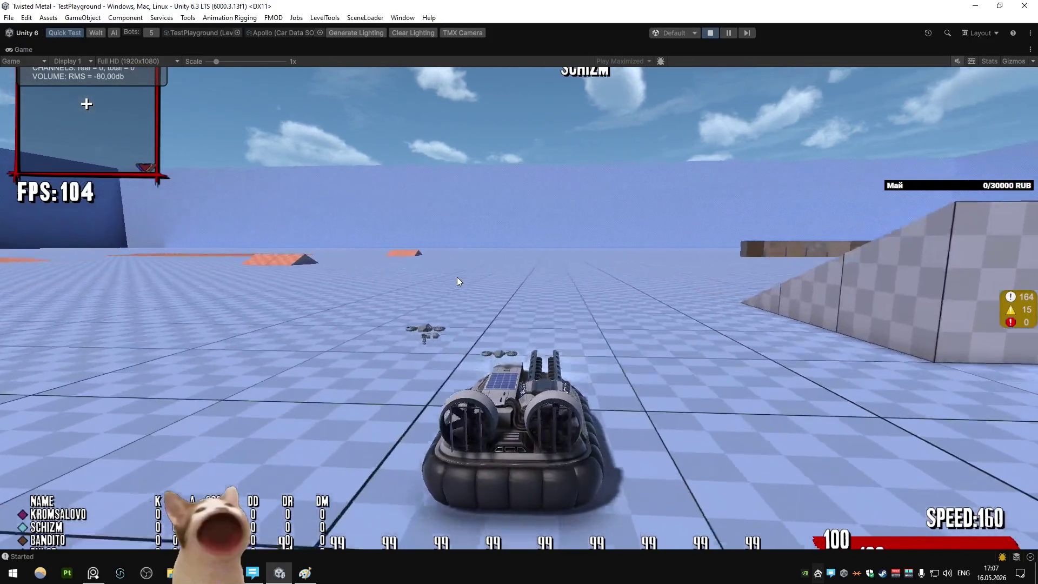
{"action": "key", "text": "a"}
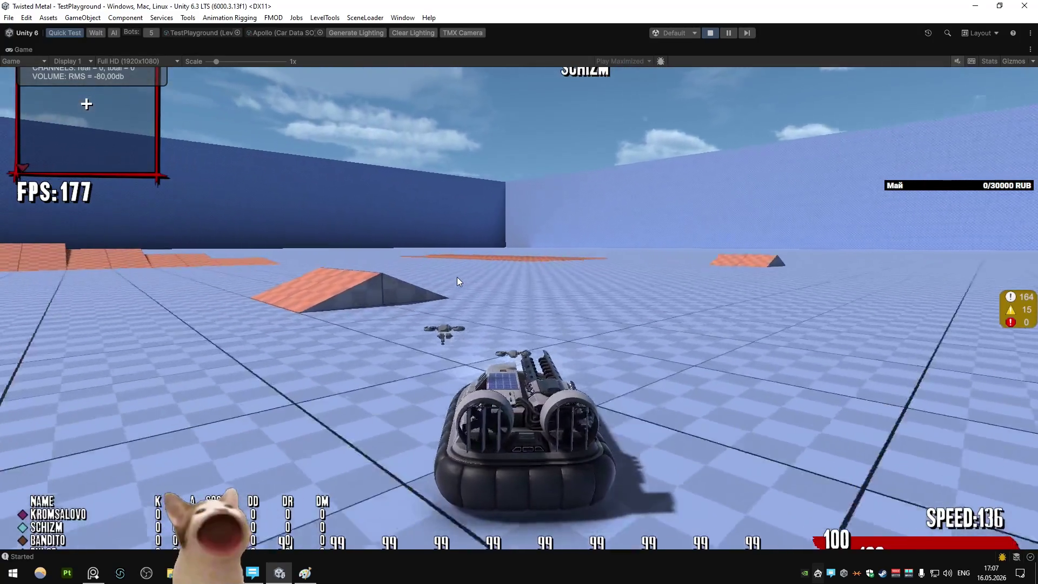
{"action": "key", "text": "d"}
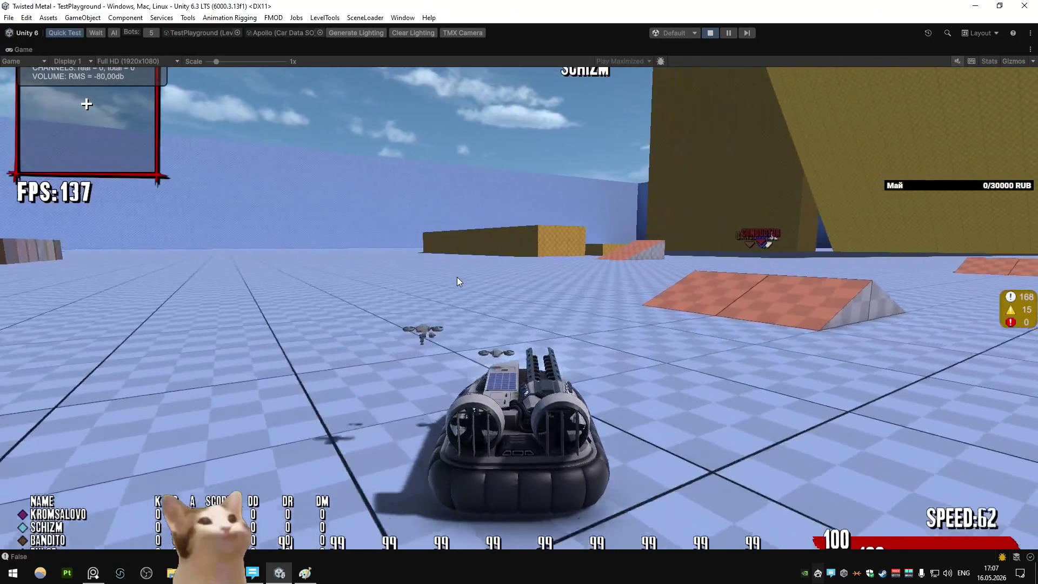
{"action": "key", "text": "d"}
{"action": "key", "text": "w"}
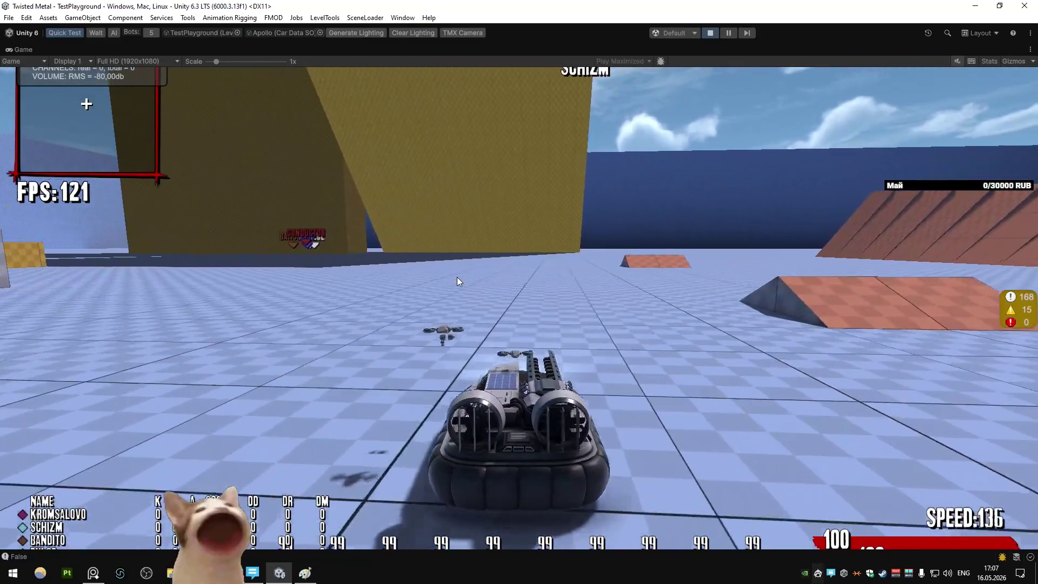
Drive over the orange ramp, along the far walls, and onto the yellow ramp
{"action": "key", "text": "a"}
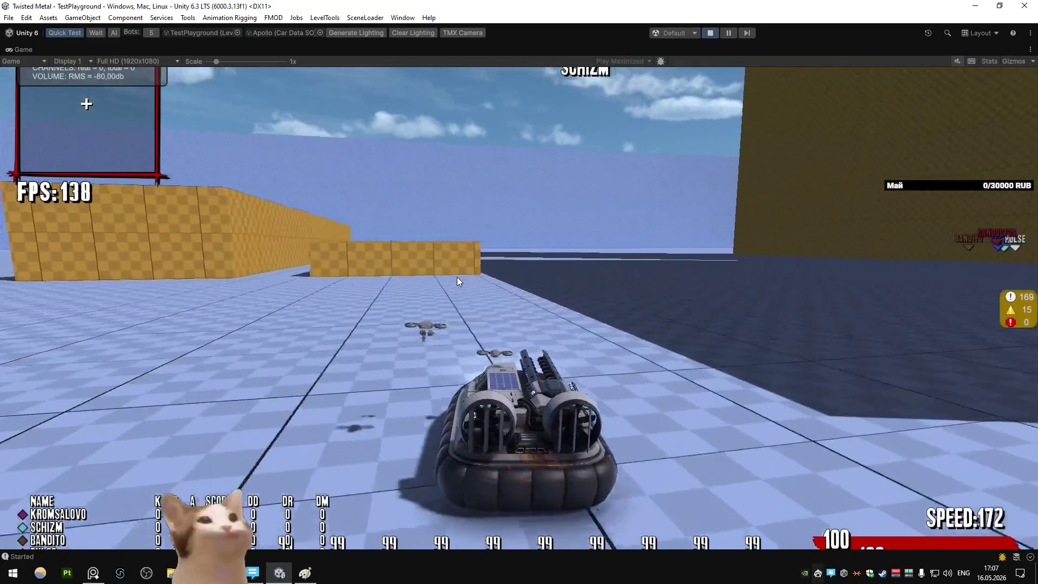
{"action": "key", "text": "a"}
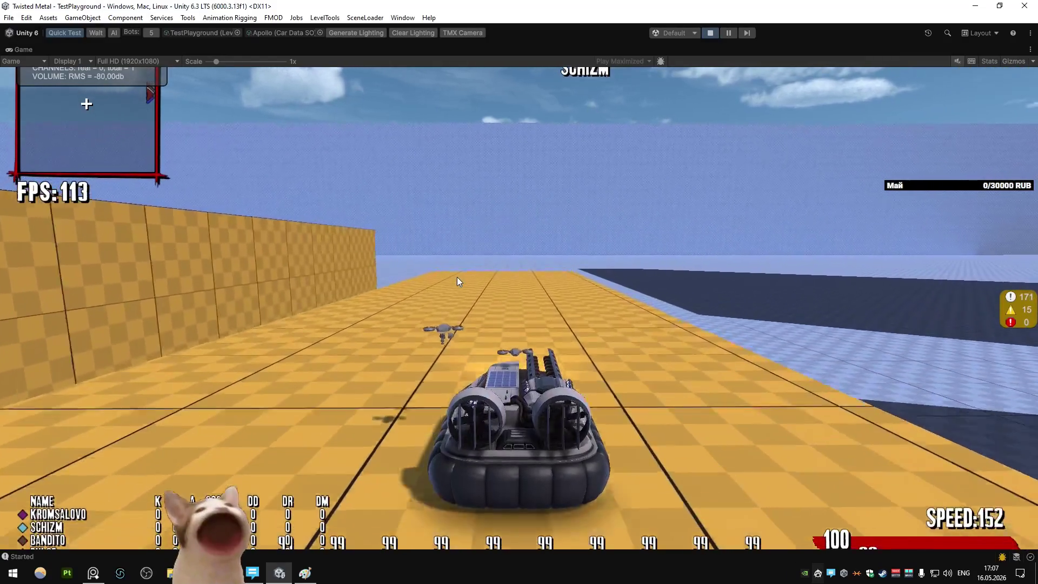
{"action": "key", "text": "w"}
{"action": "key", "text": "a"}
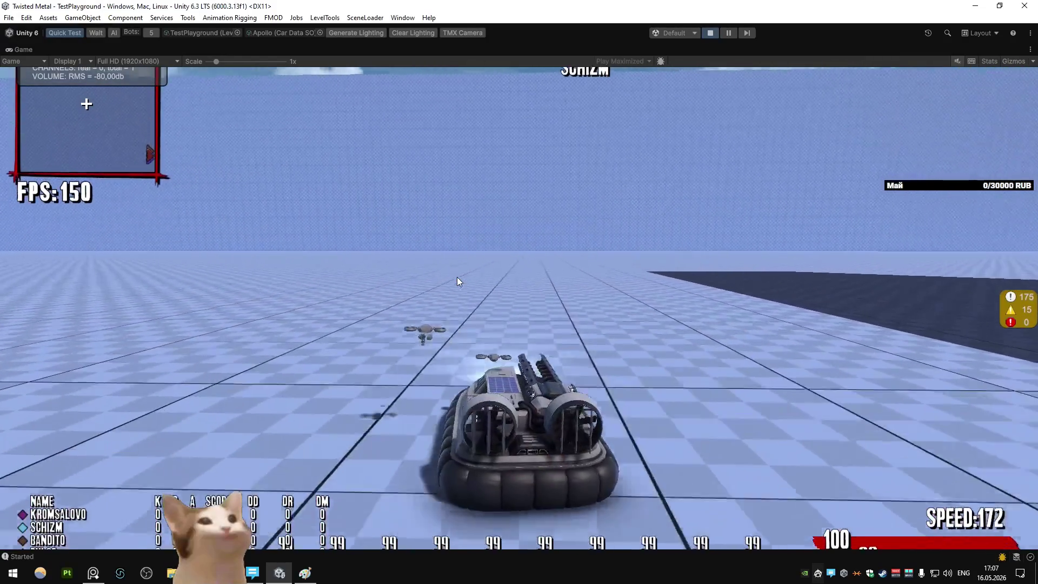
{"action": "key", "text": "w"}
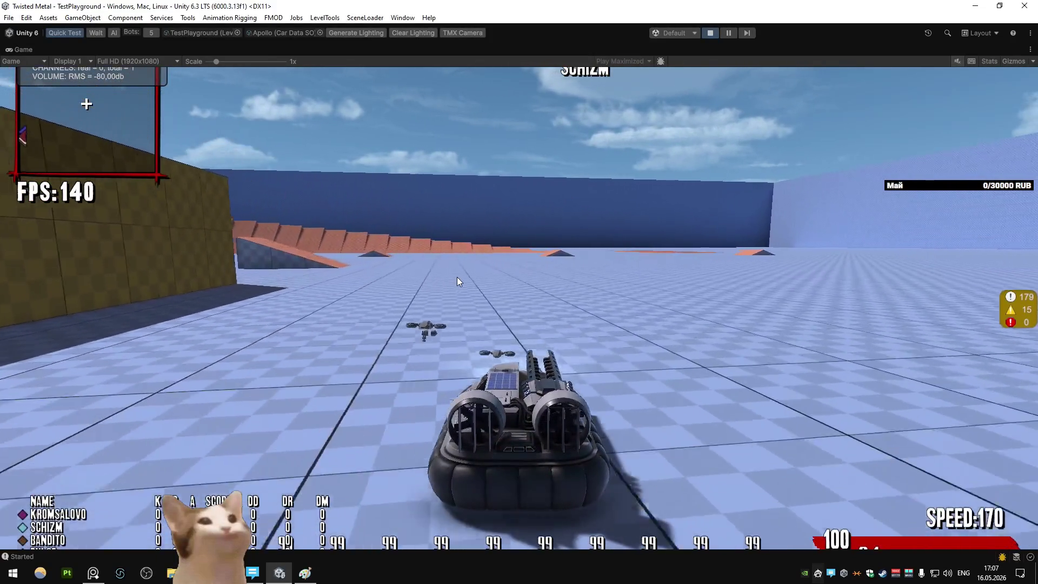
{"action": "key", "text": "a"}
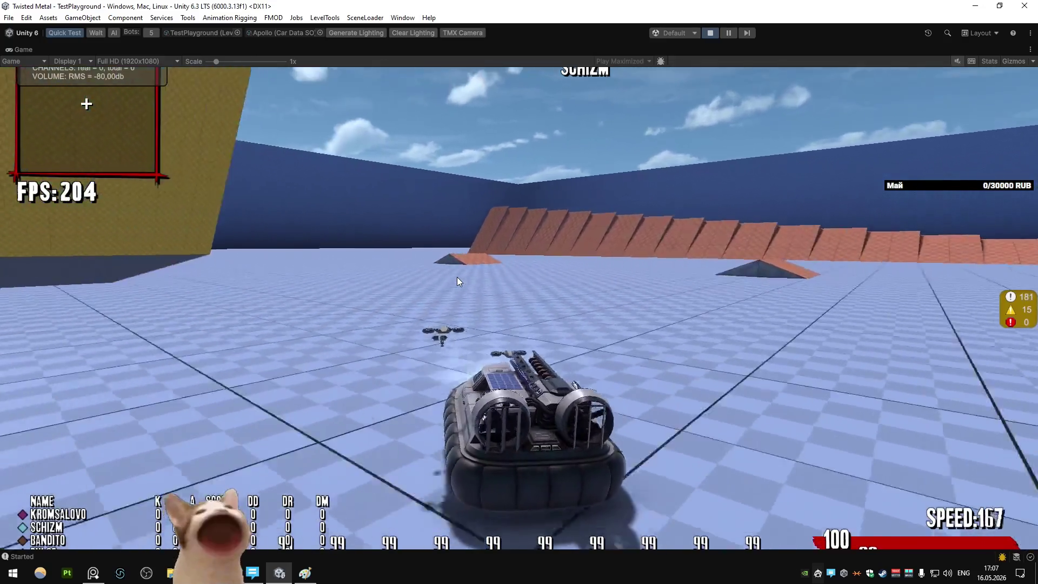
{"action": "key", "text": "d"}
{"action": "key", "text": "a"}
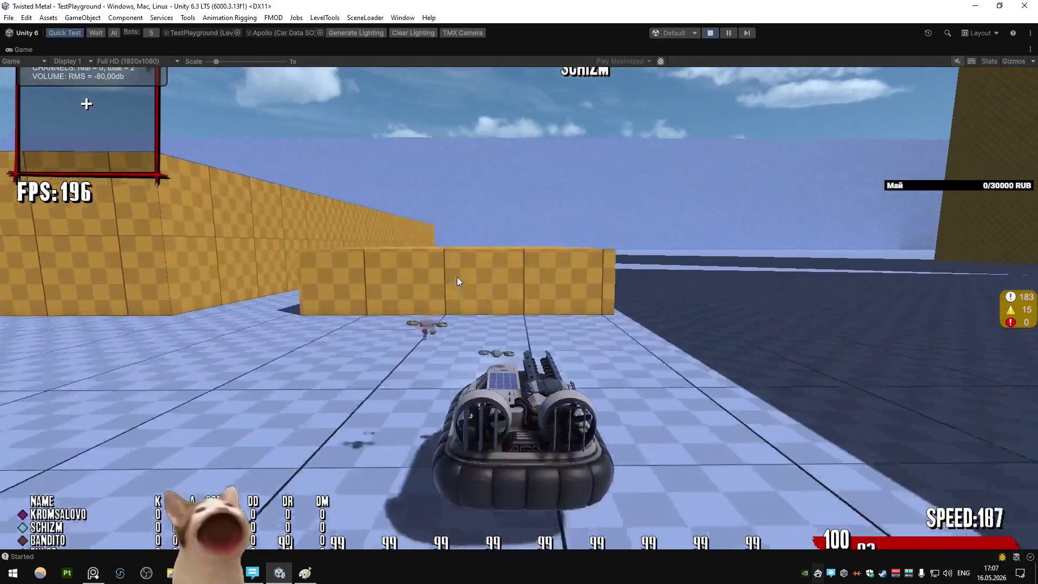
{"action": "key", "text": "d"}
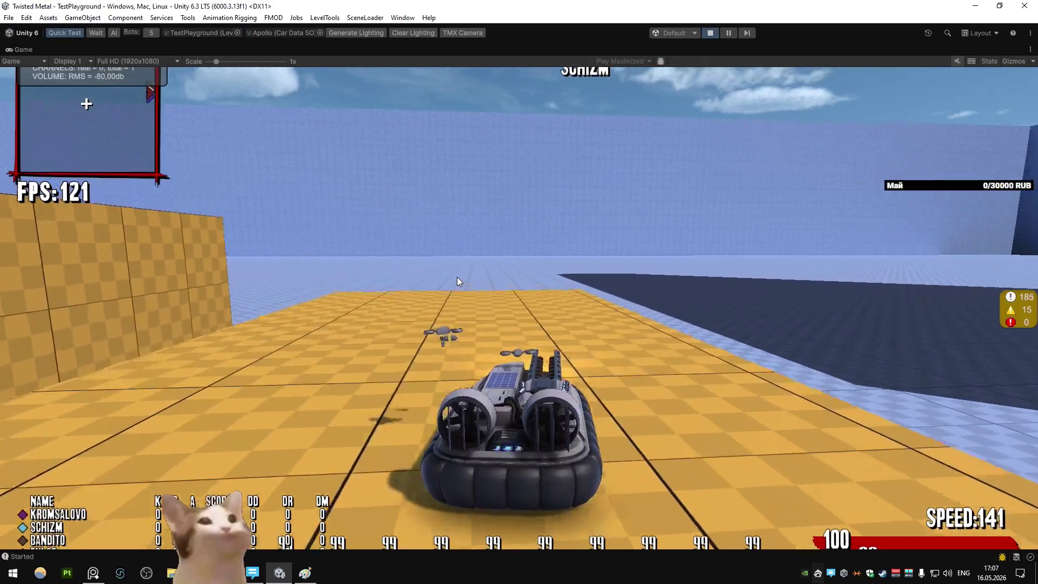